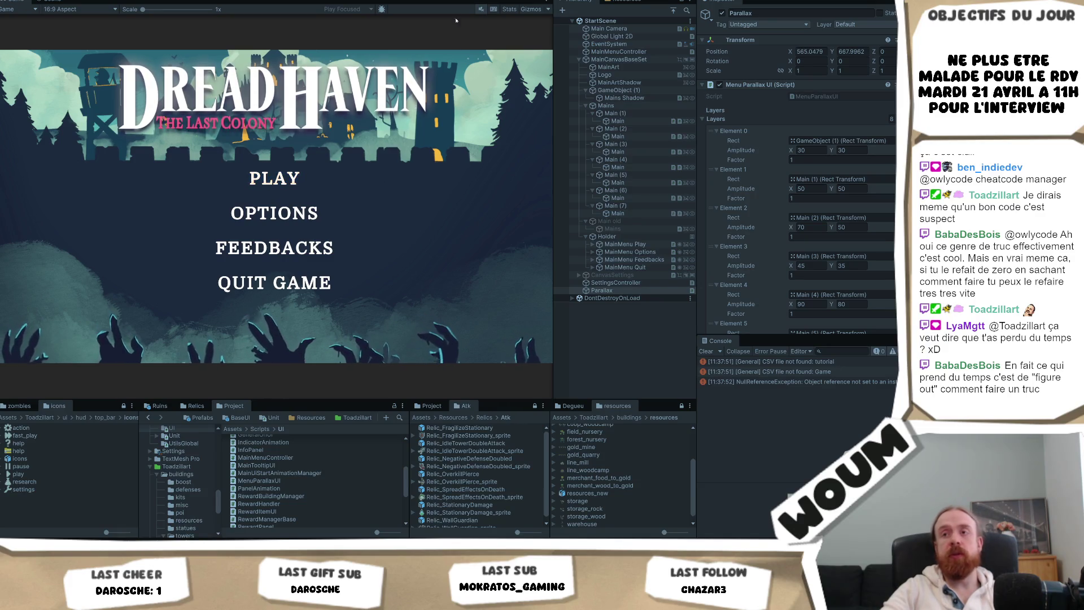
# - Exit Play mode, then collapse and re-expand MainCanvasBaseSet in the Hierarchy
pyautogui.hotkey('ctrl', 'p')
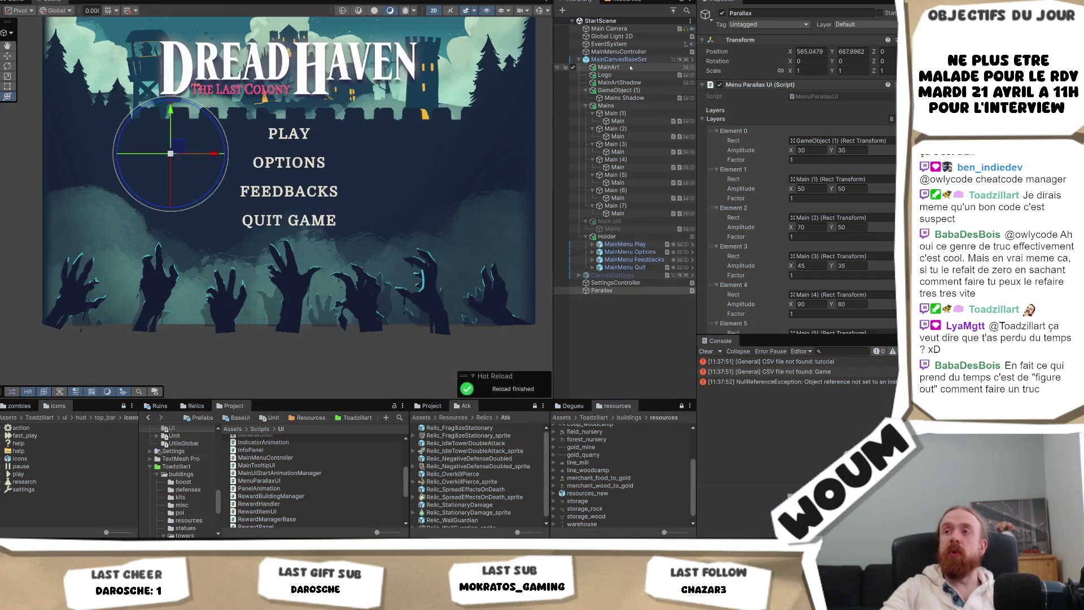
pyautogui.click(581, 60)
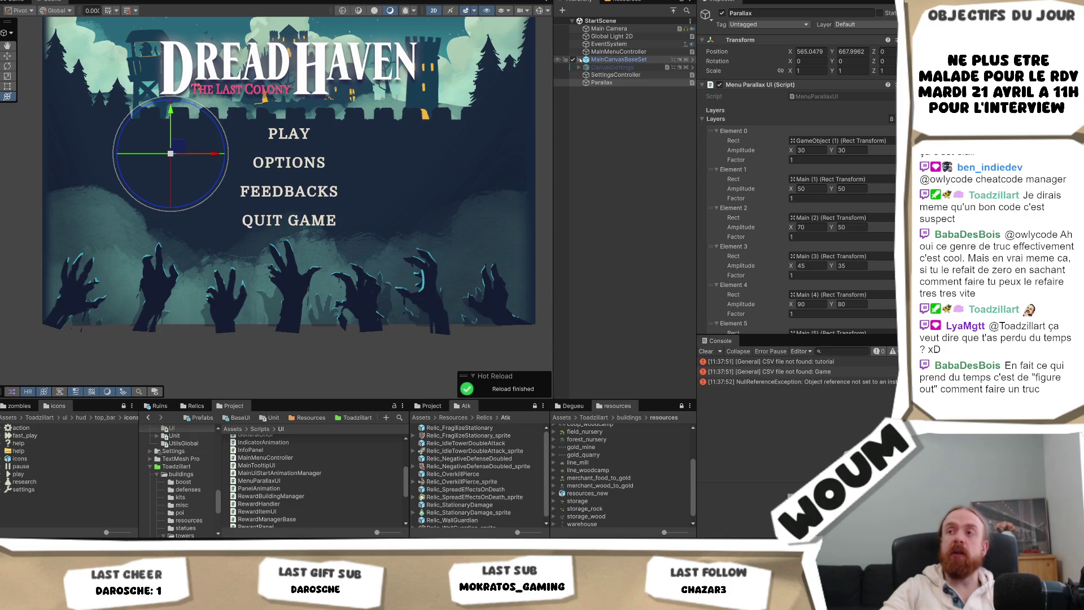
pyautogui.click(581, 60)
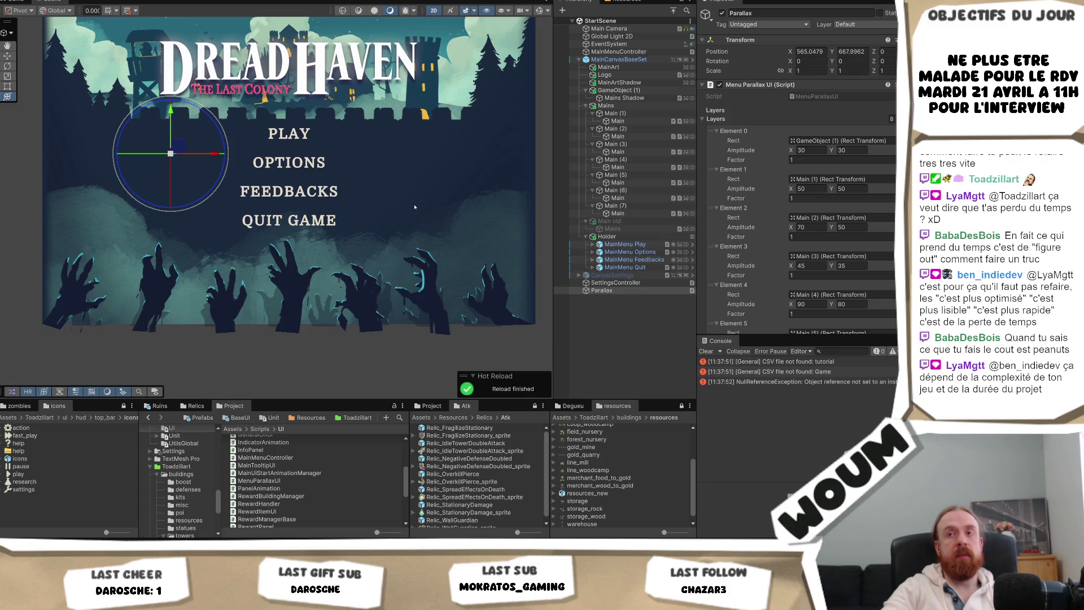
# - Switch to the Game view showing the Dread Haven: The Last Colony title menu
pyautogui.click(14, 2)
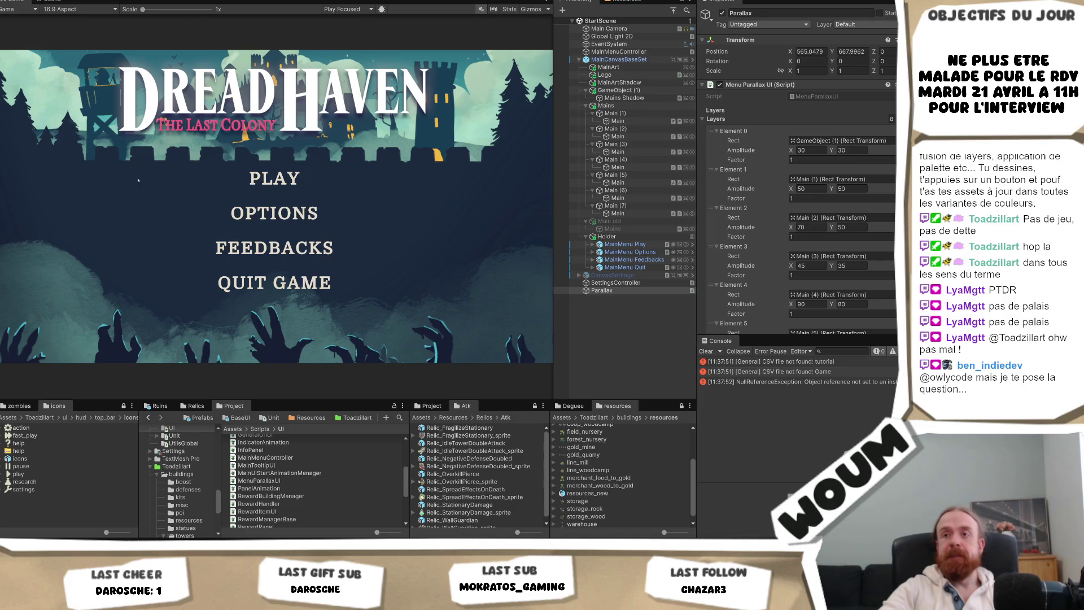
# - Wire the Play and Options buttons' On Click to MainMenuController.OnPlayClicked and OnOptionsClicked
pyautogui.click(625, 244)
pyautogui.scroll(-10, 781, 238)
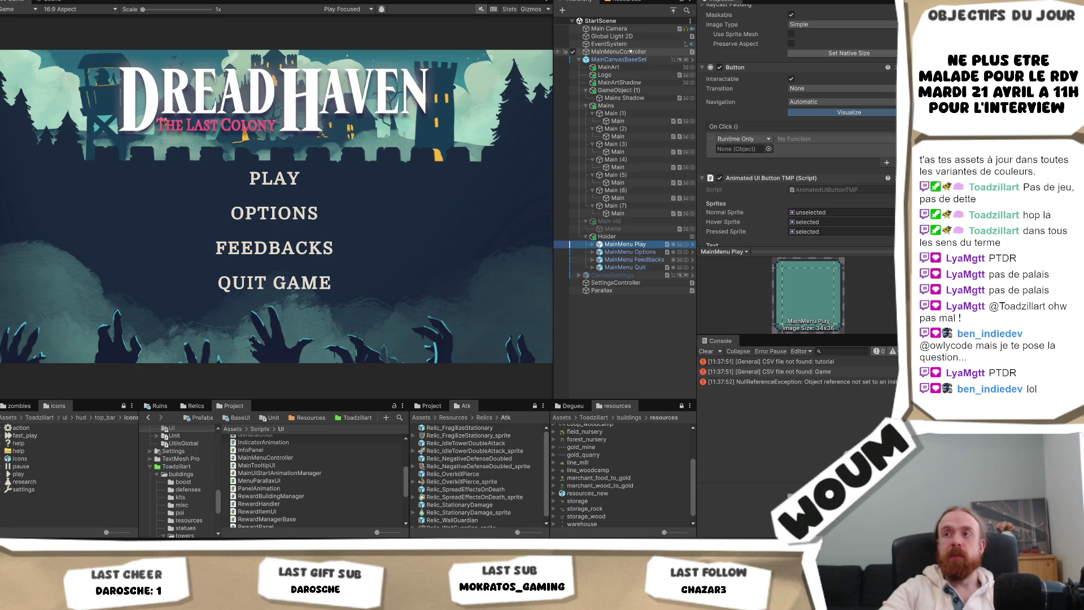
pyautogui.moveTo(631, 51); pyautogui.dragTo(743, 149)
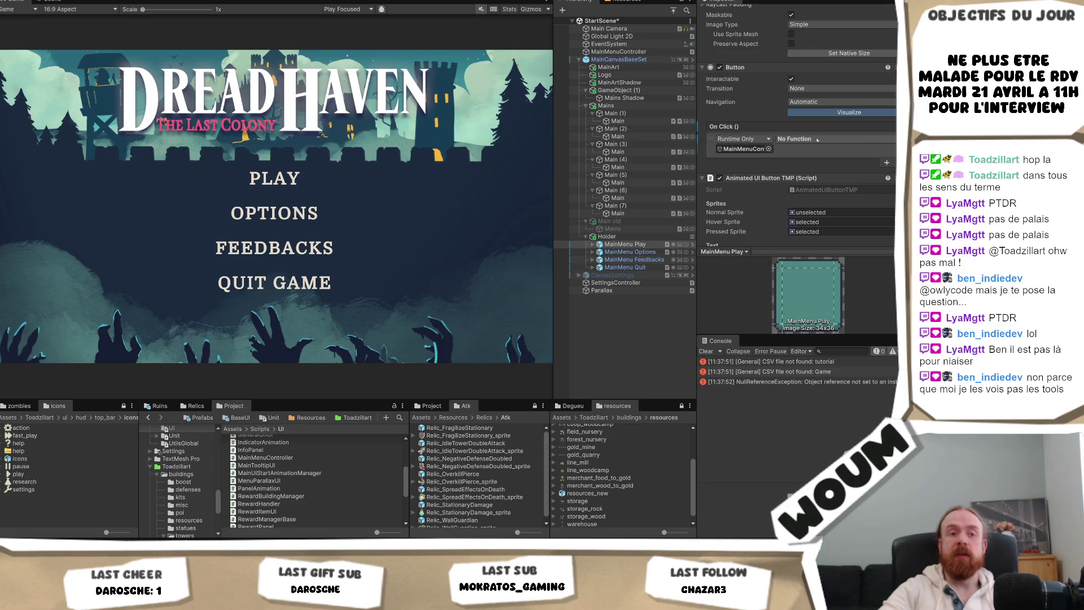
pyautogui.click(817, 140)
pyautogui.moveTo(819, 185)
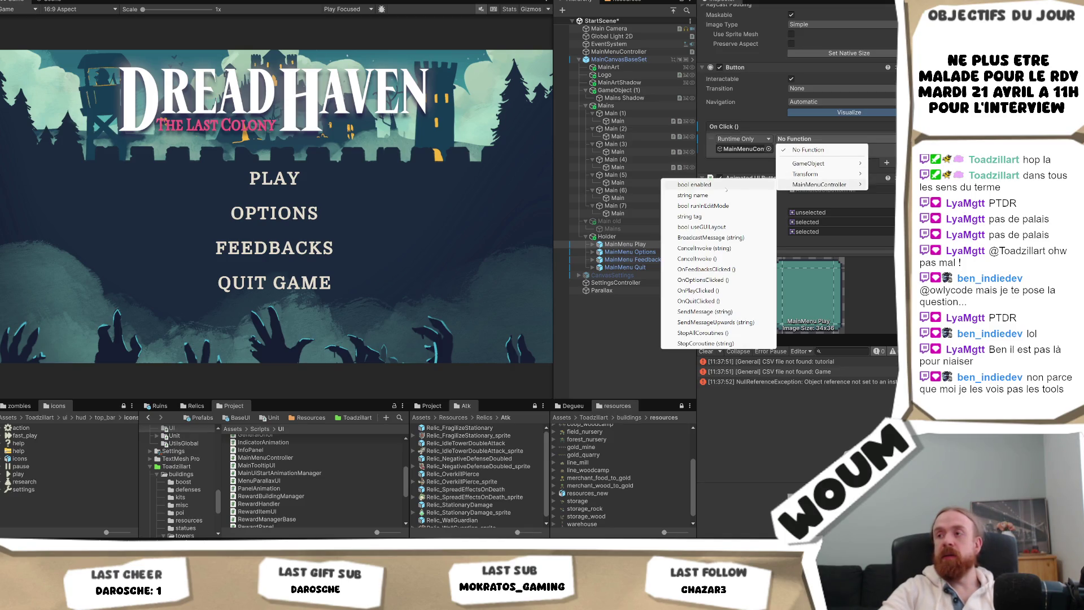
pyautogui.click(728, 291)
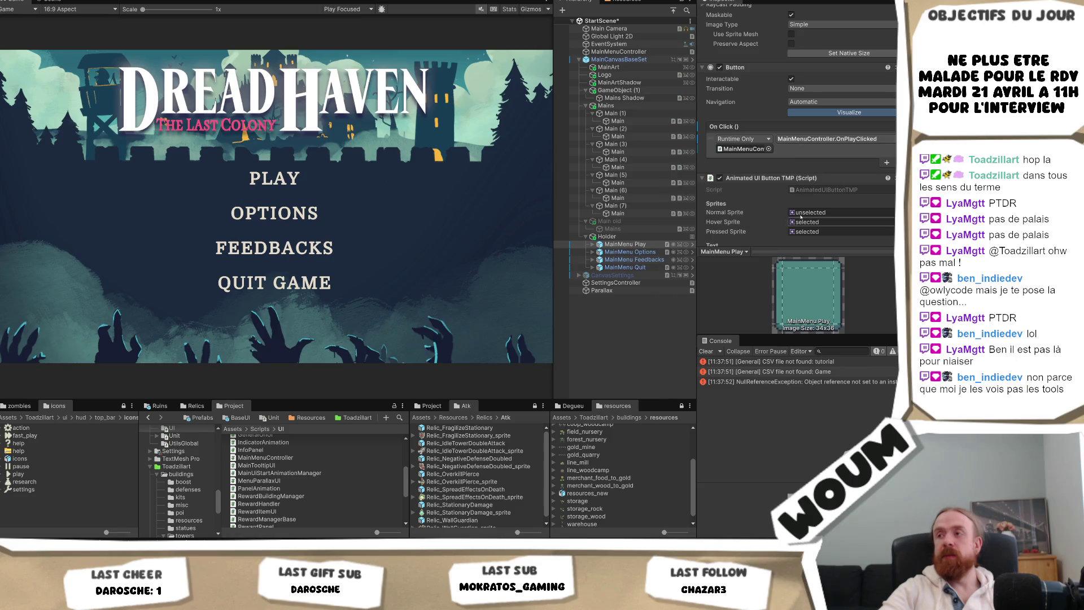
pyautogui.click(629, 252)
pyautogui.click(625, 244)
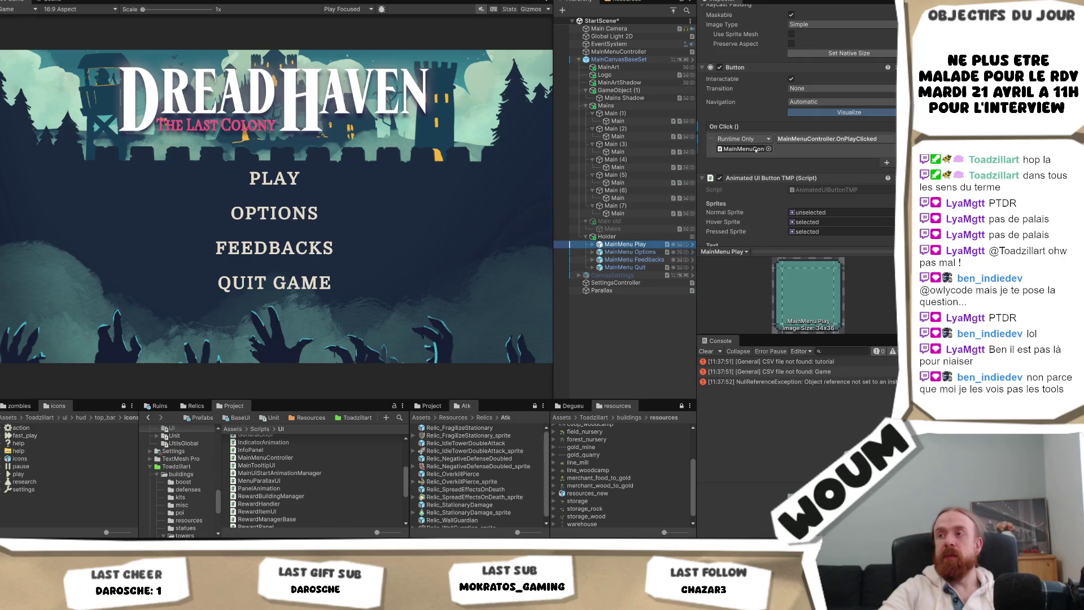
pyautogui.click(629, 252)
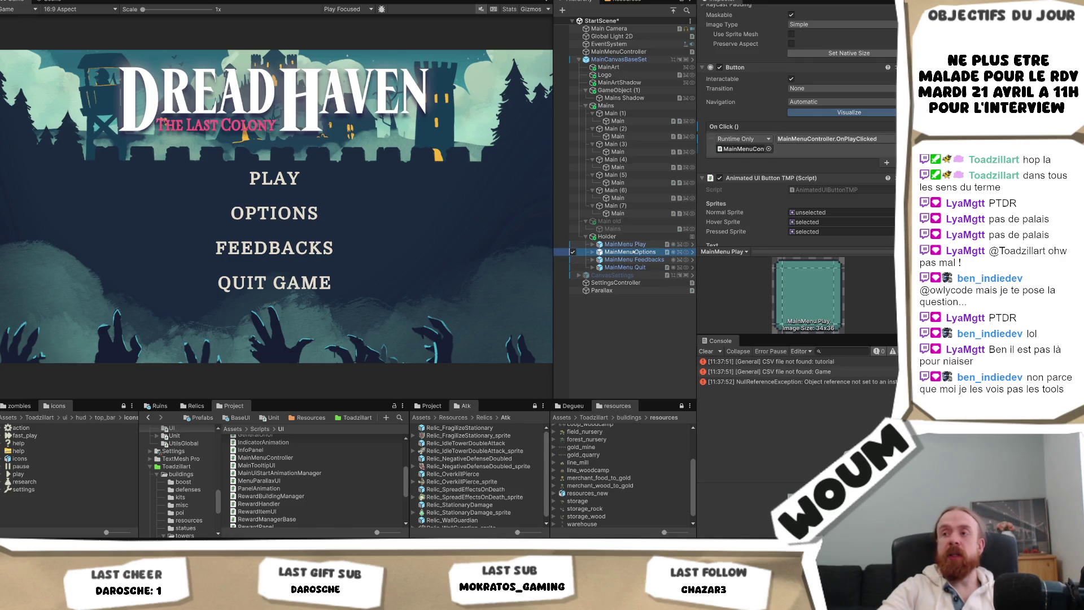
pyautogui.moveTo(630, 52); pyautogui.dragTo(740, 148)
pyautogui.click(832, 139)
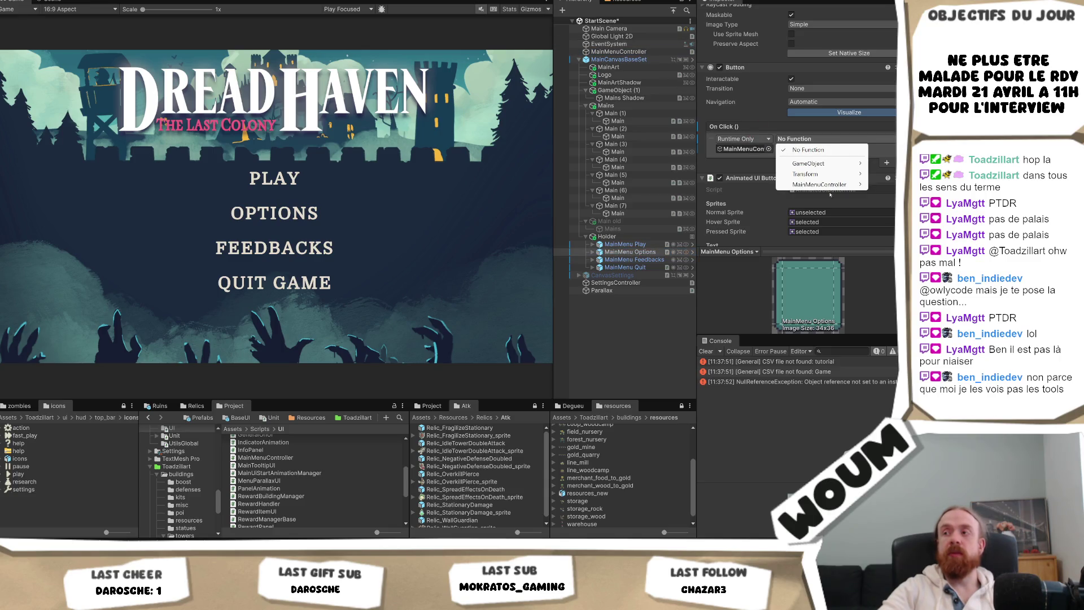
pyautogui.moveTo(818, 184)
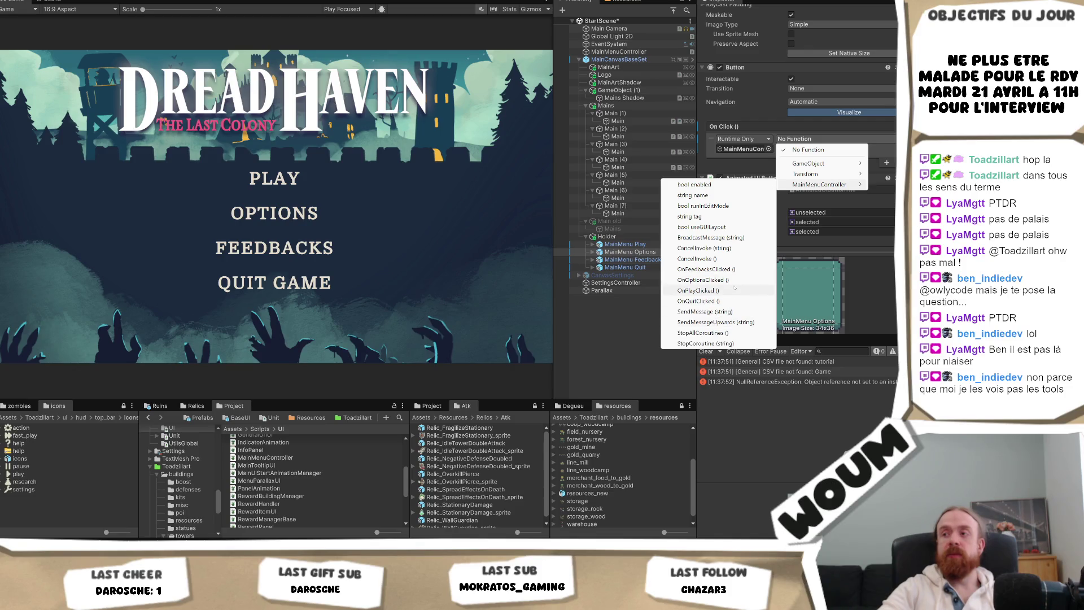
pyautogui.click(733, 280)
# - Wire the Feedbacks and Quit buttons' On Click to MainMenuController.OnFeedbacksClicked and OnQuitClicked
pyautogui.click(634, 259)
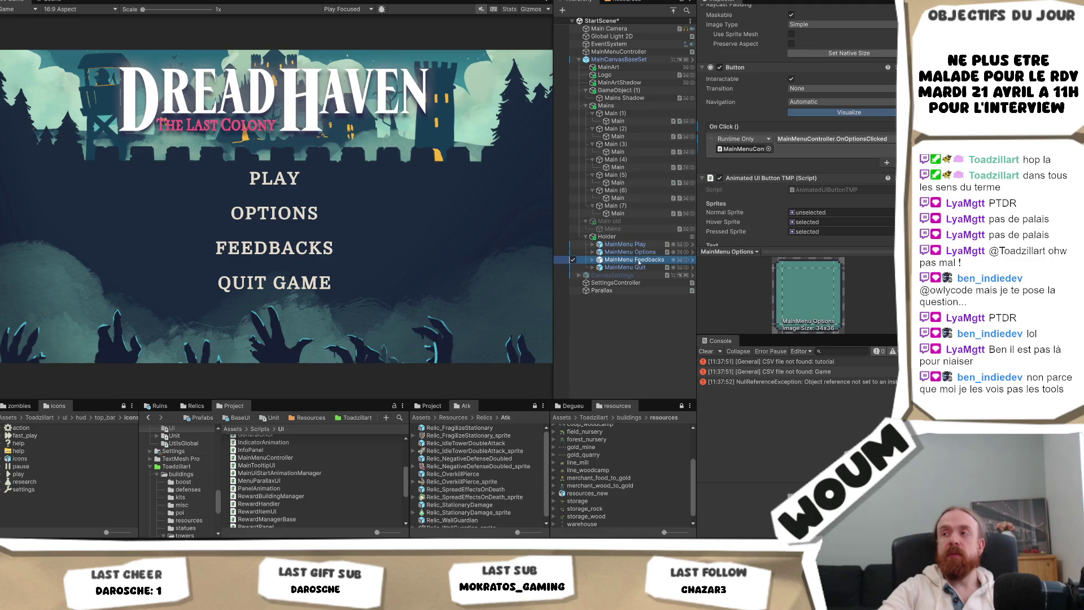
pyautogui.moveTo(638, 51); pyautogui.dragTo(745, 153)
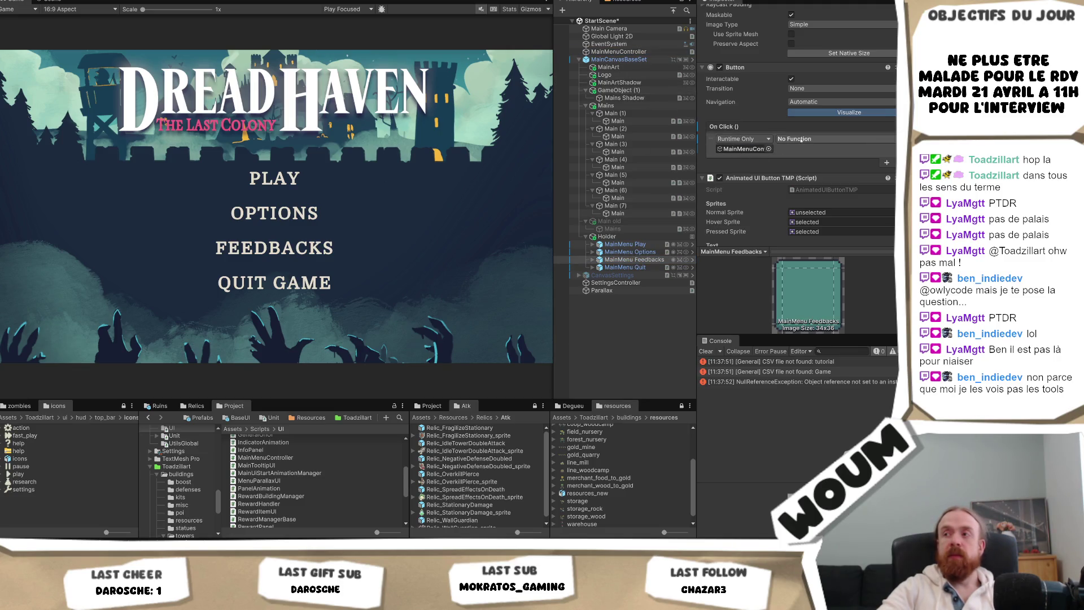
pyautogui.click(801, 140)
pyautogui.moveTo(825, 185)
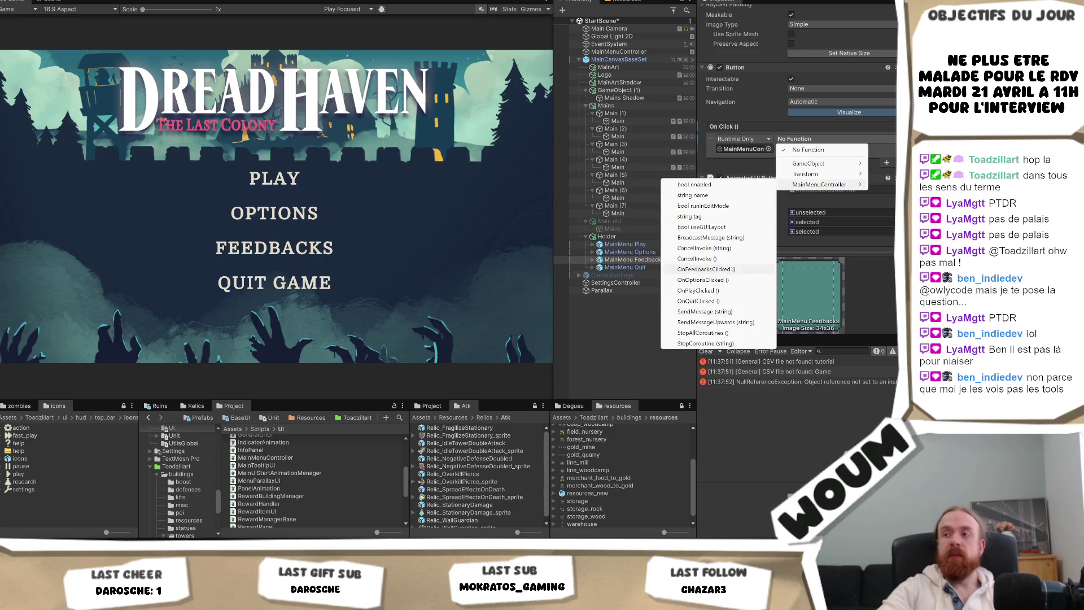
pyautogui.click(732, 269)
pyautogui.click(625, 267)
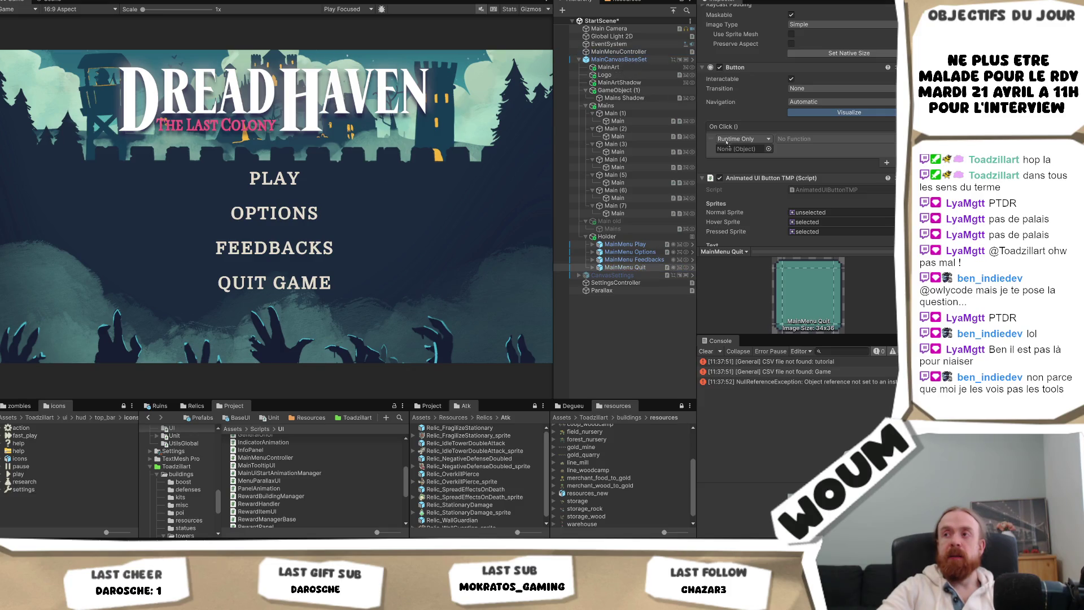
pyautogui.moveTo(727, 141); pyautogui.dragTo(734, 148)
pyautogui.click(802, 139)
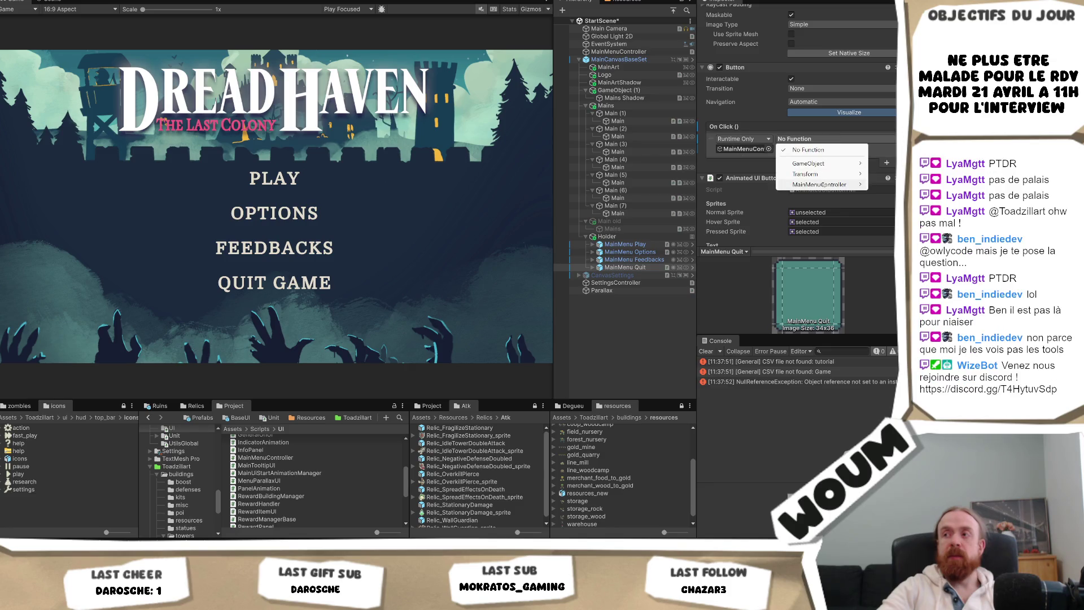
pyautogui.moveTo(820, 185)
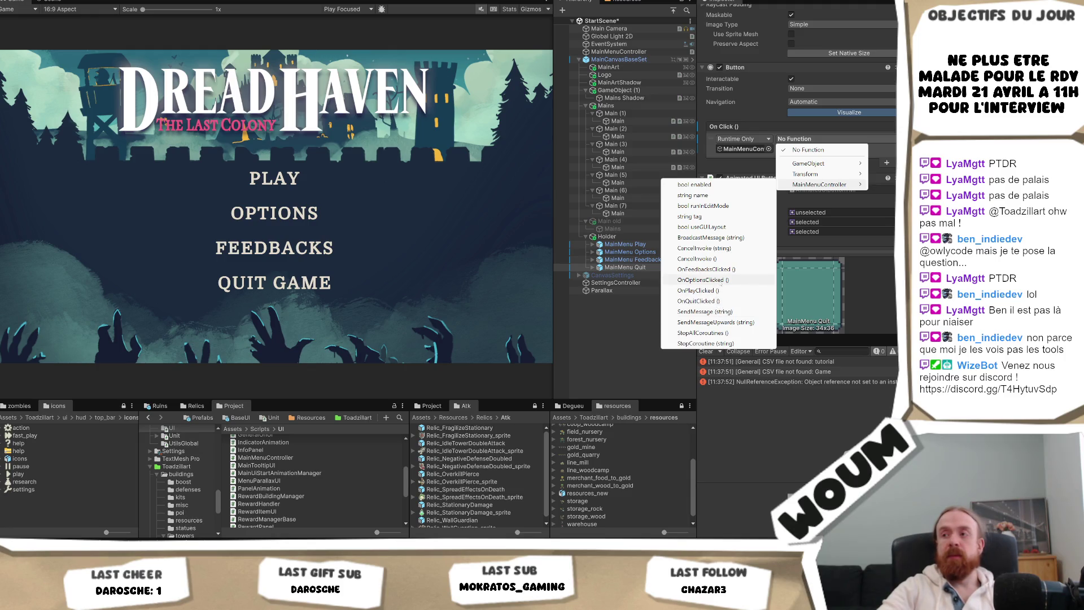
pyautogui.click(719, 304)
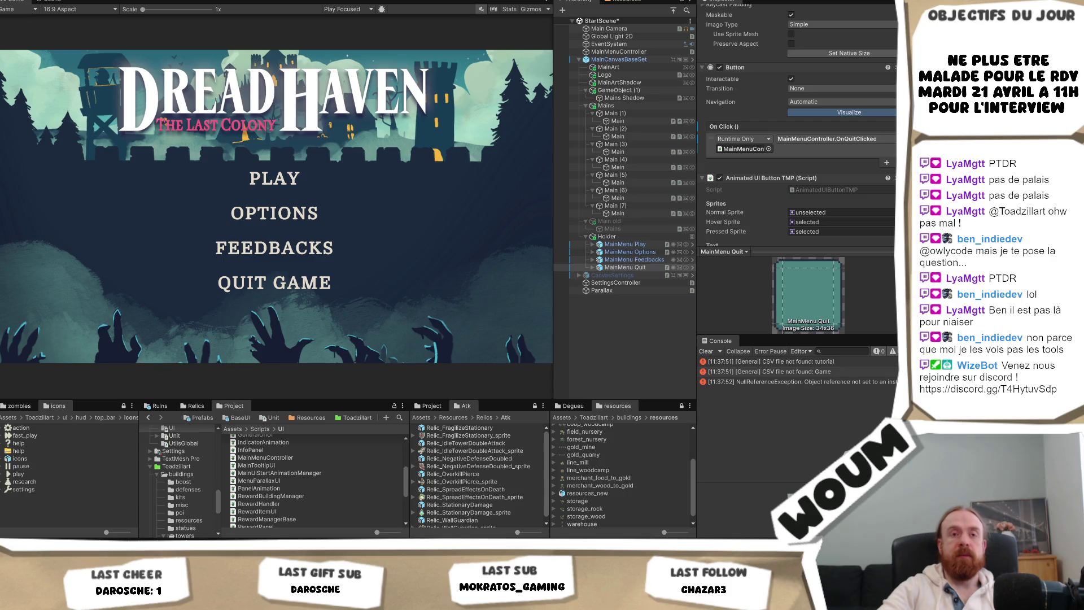
pyautogui.click(630, 253)
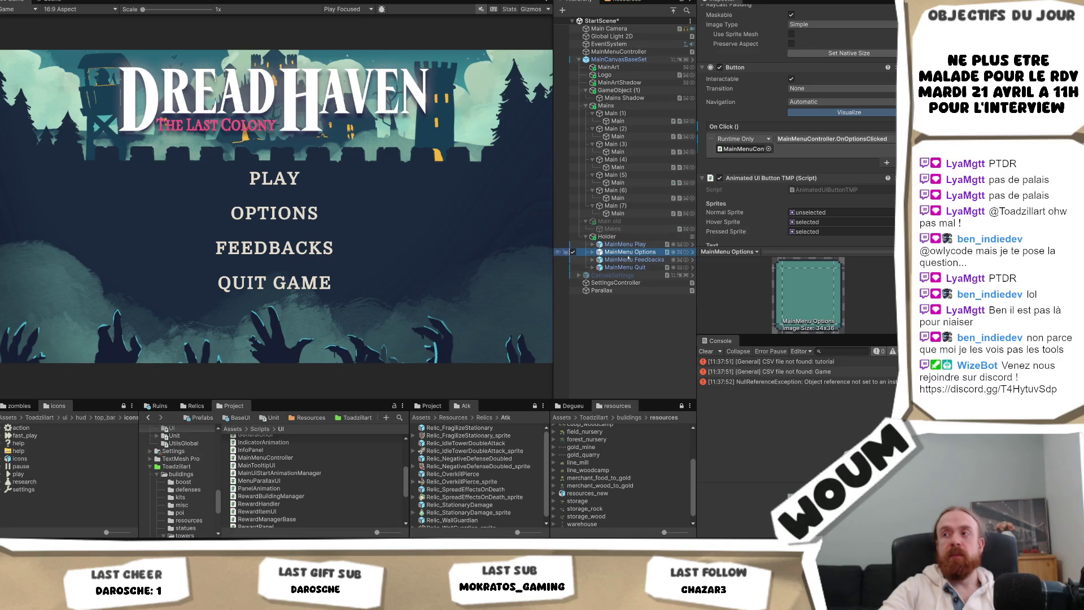
pyautogui.click(628, 260)
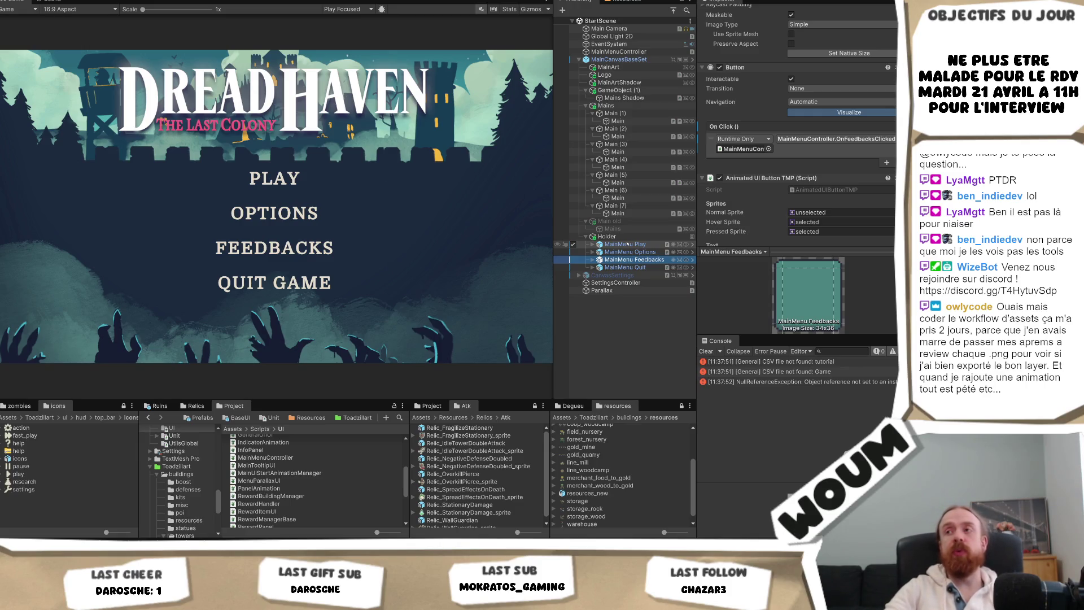
pyautogui.click(627, 244)
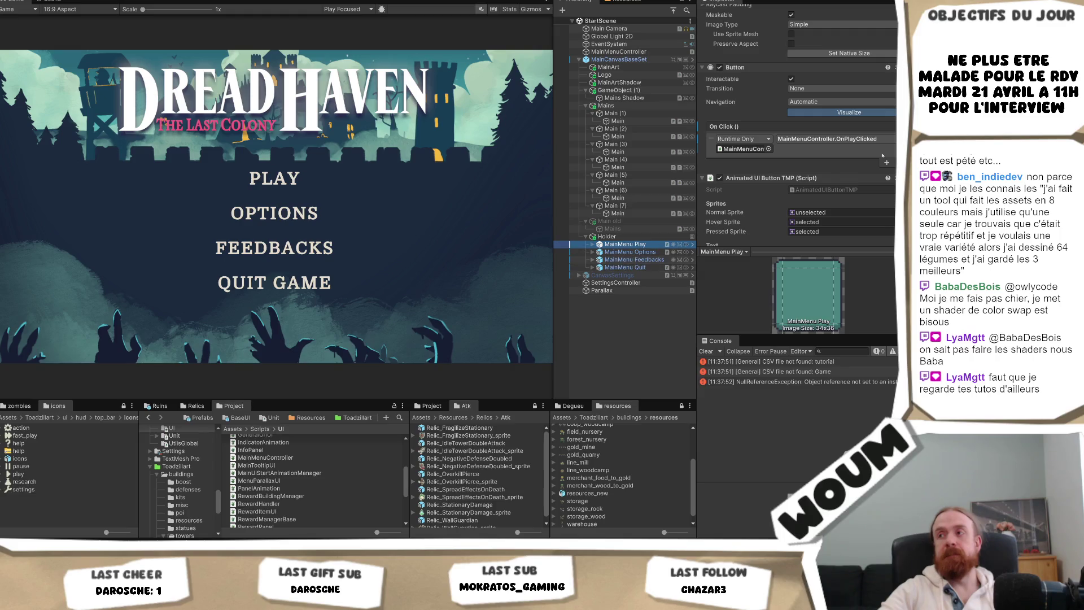
pyautogui.scroll(5, 884, 143)
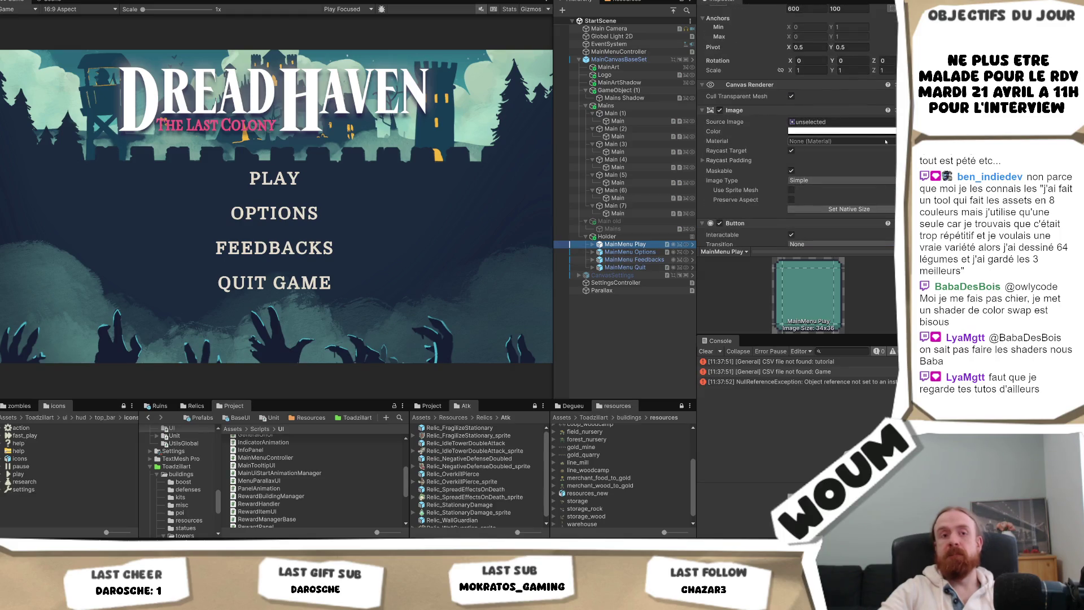
pyautogui.scroll(-7, 884, 142)
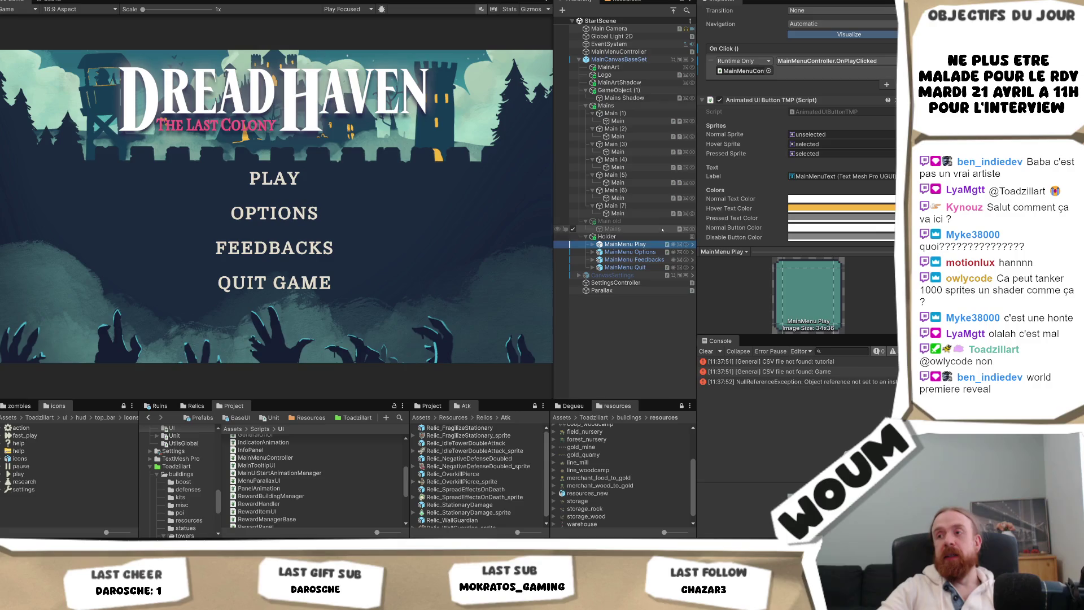
pyautogui.scroll(-4, 797, 170)
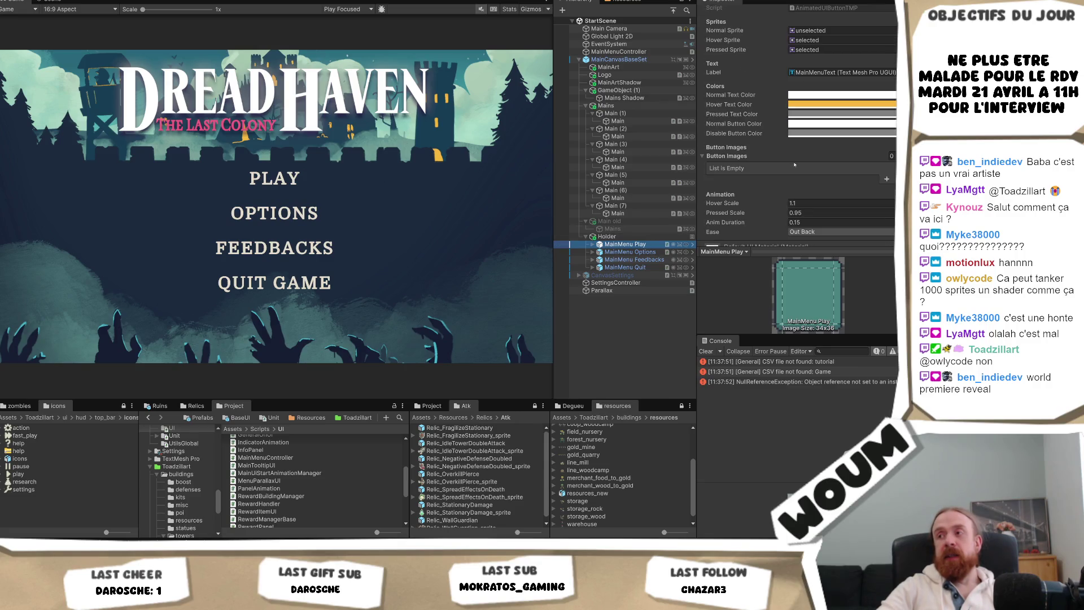
# - Assign the SettingsController object to MainMenuController's Settings Controller field
pyautogui.click(641, 52)
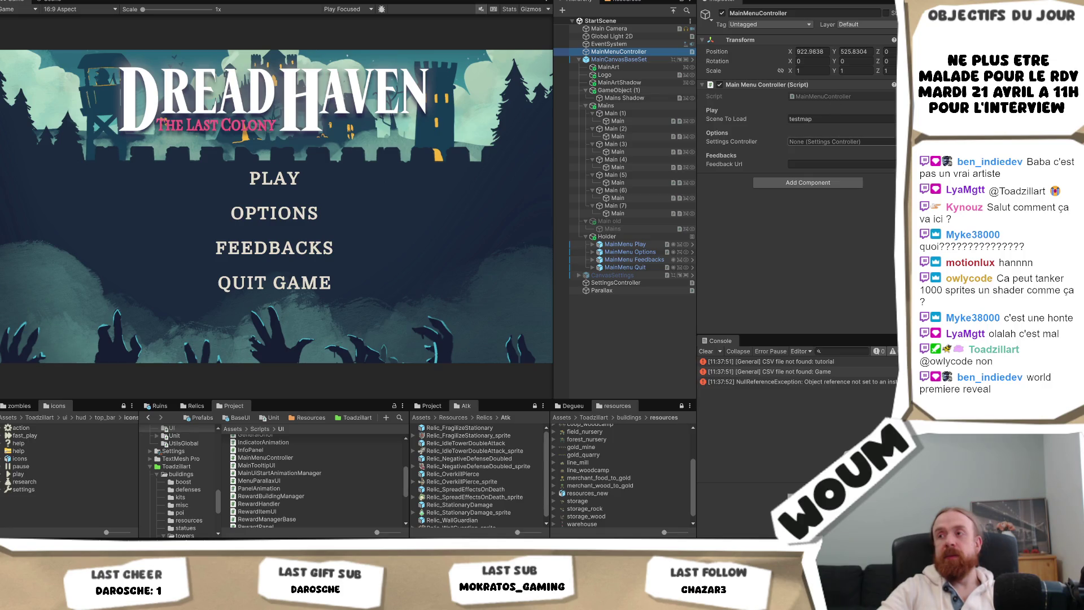
pyautogui.click(894, 142)
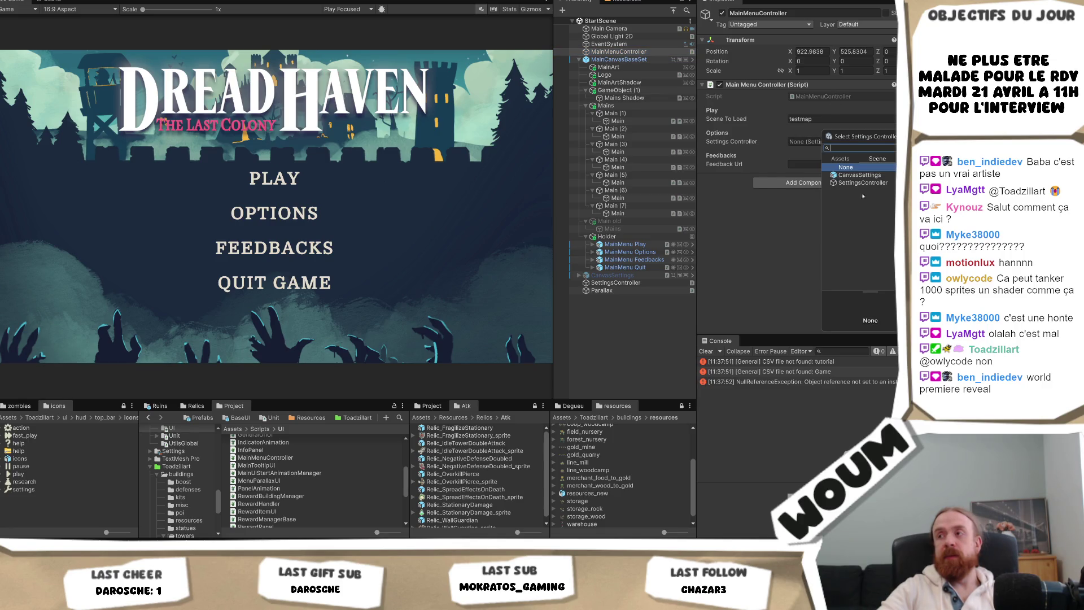
pyautogui.doubleClick(864, 183)
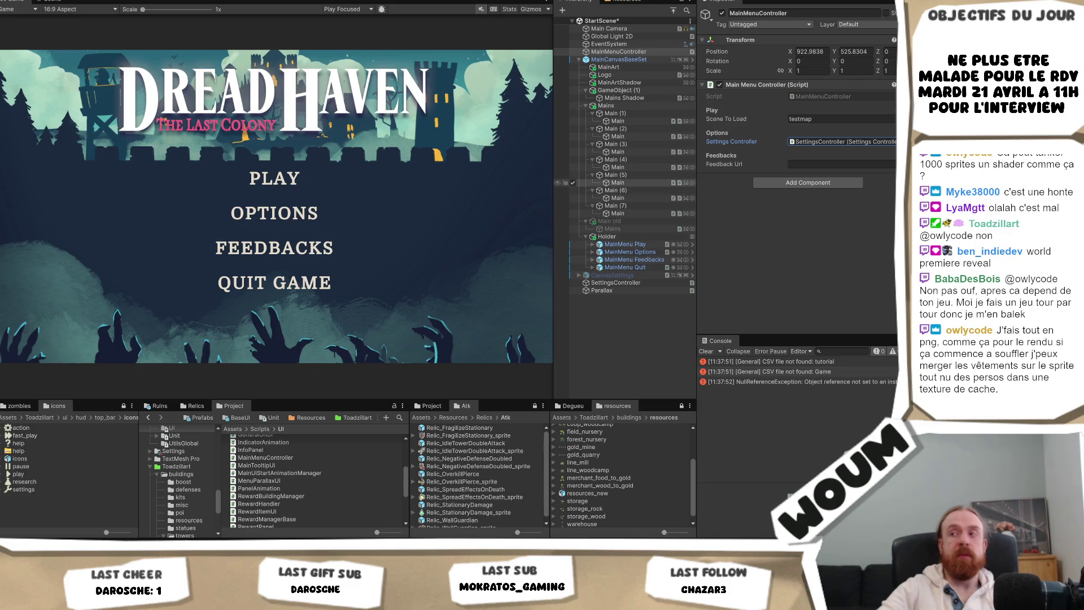
# - Paste the forms.gle feedback form link into MainMenuController's Feedback Url field
pyautogui.click(802, 164)
pyautogui.rightClick(804, 164)
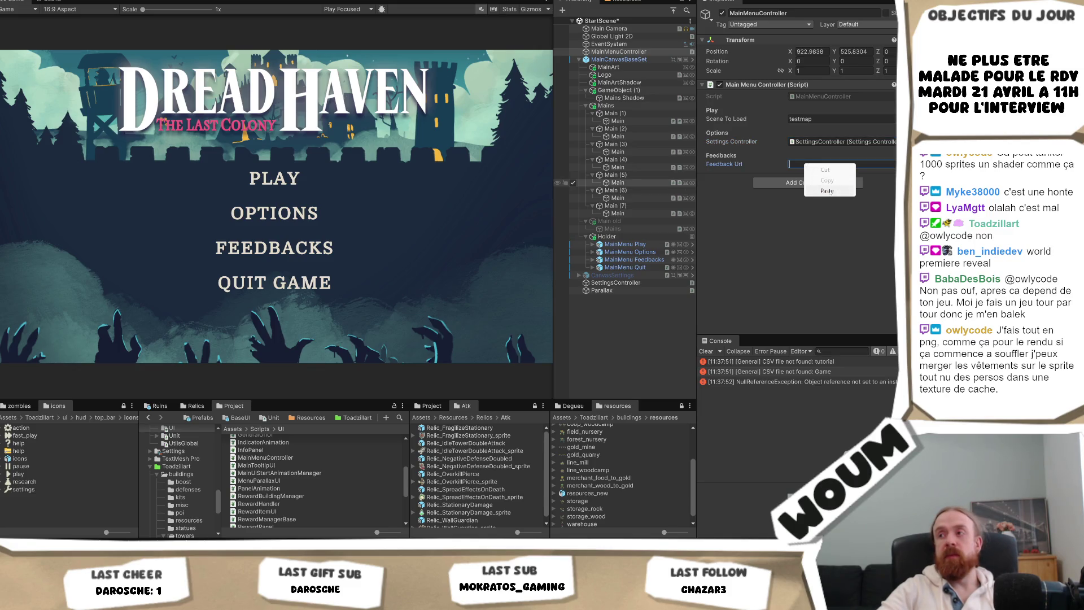
pyautogui.click(831, 192)
pyautogui.click(798, 256)
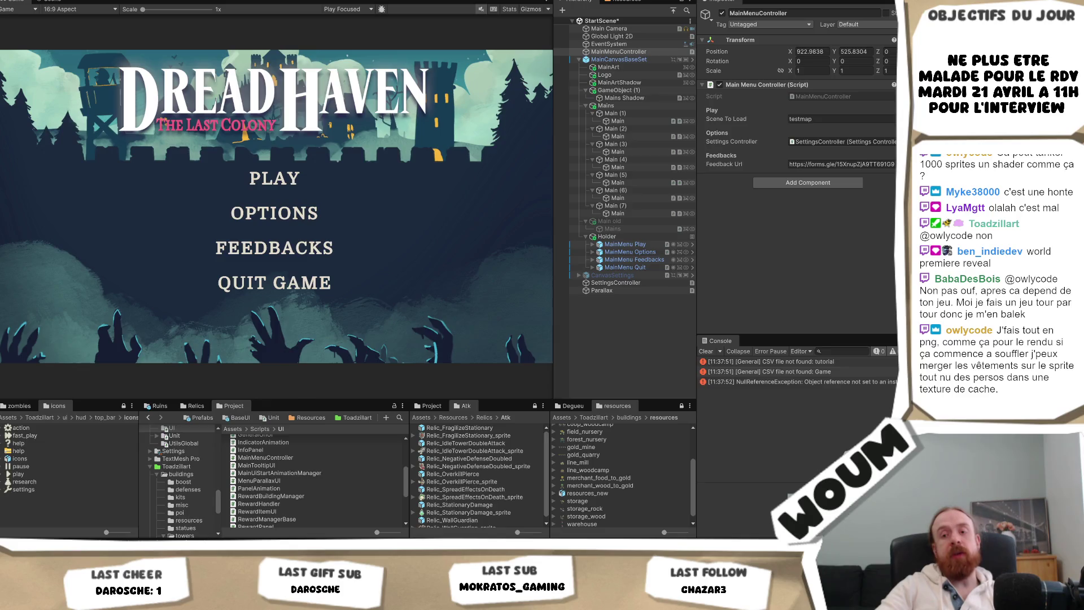
pyautogui.hotkey('alt', 'Tab')
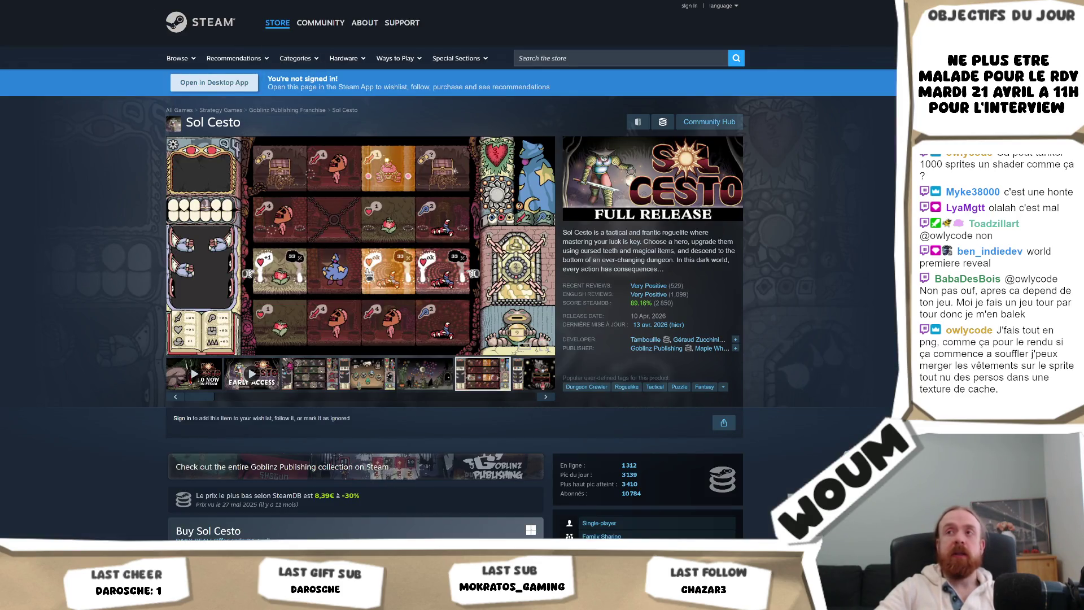
# - Go back past the Dreadhaven, Hades and Milki Delivery pages to Sqroma's store page
pyautogui.hotkey('alt', 'Left')
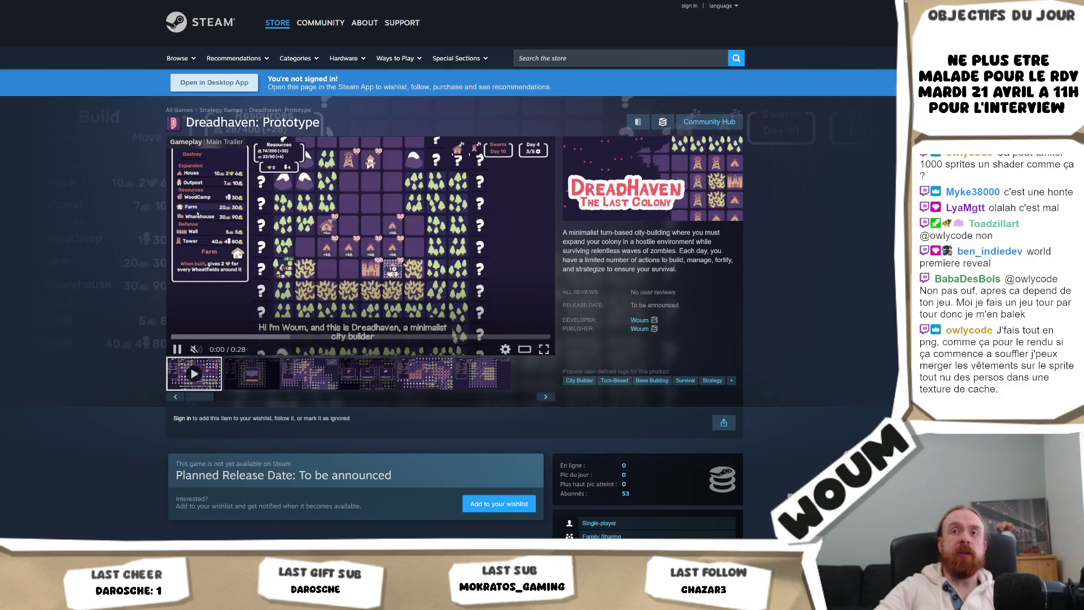
pyautogui.hotkey('alt', 'Left')
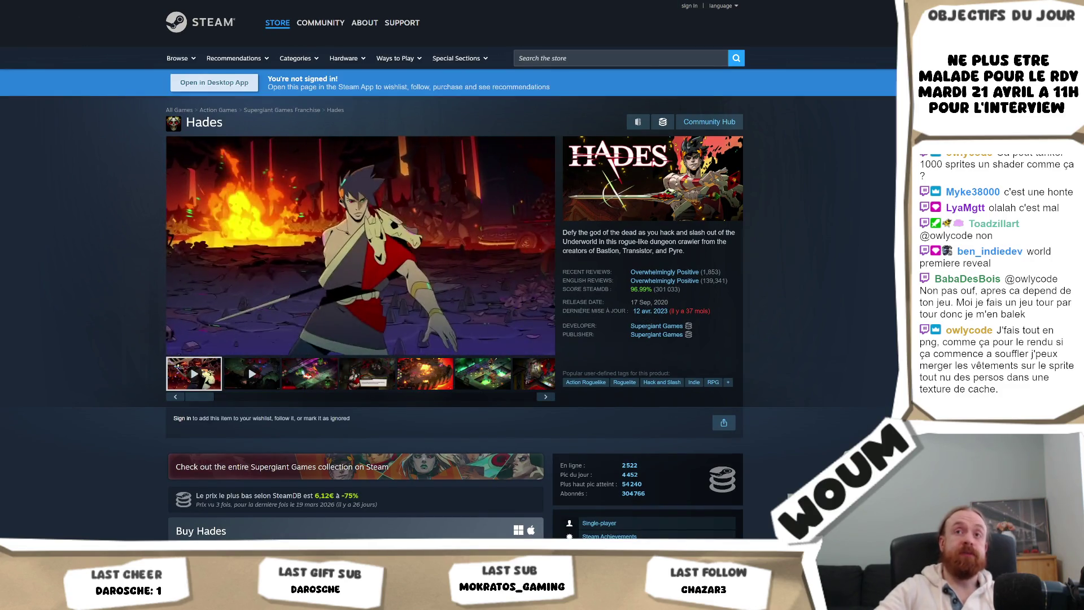
pyautogui.hotkey('alt', 'Left')
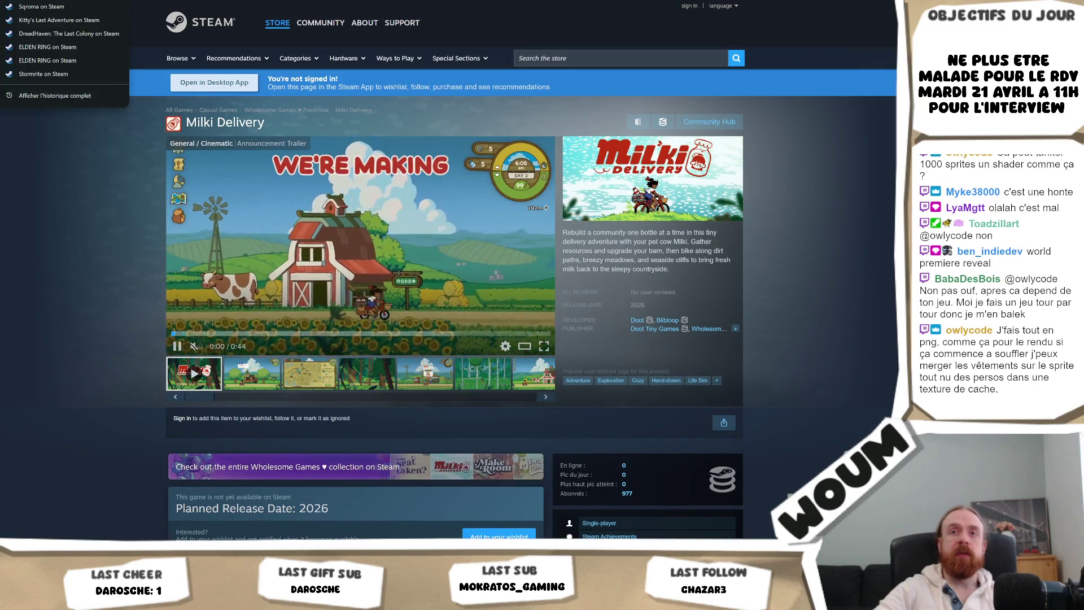
pyautogui.press('Escape')
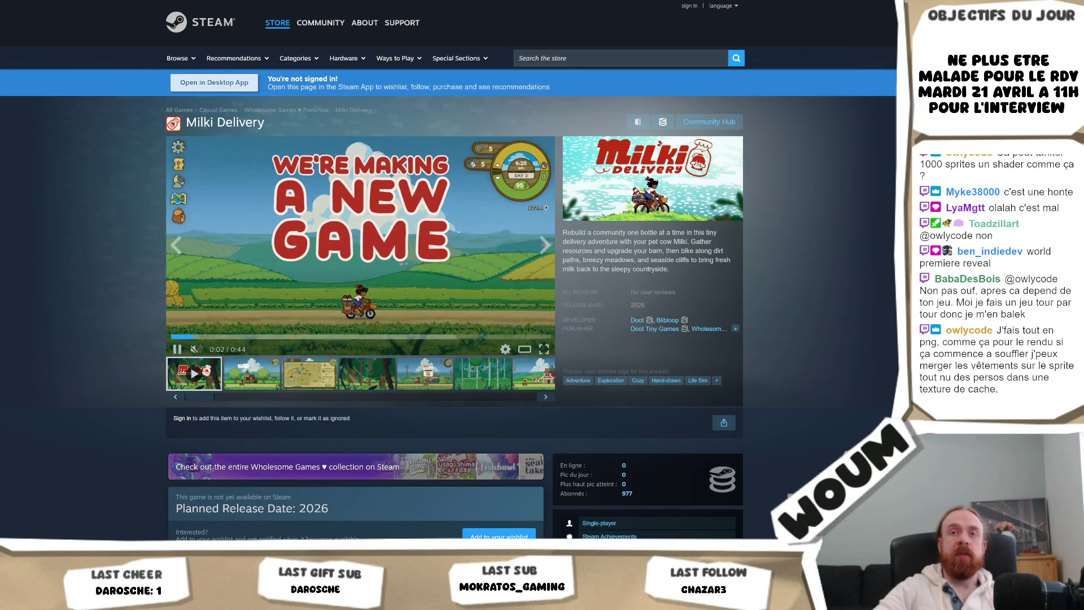
pyautogui.hotkey('alt', 'Left')
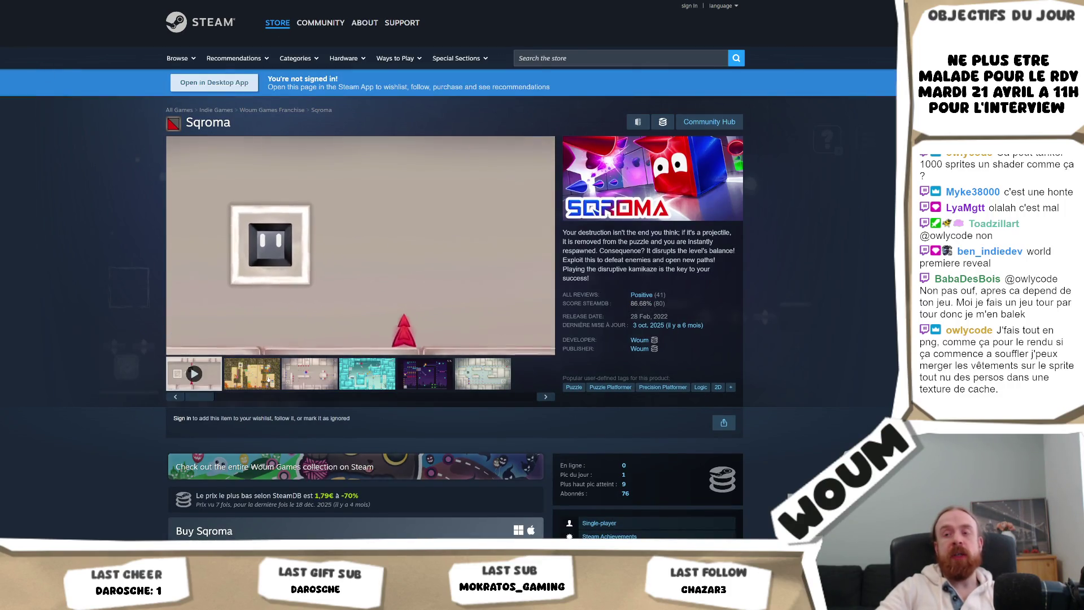
# - Open Sqroma's purple fifth screenshot full-size in the viewer
pyautogui.click(269, 378)
pyautogui.click(323, 365)
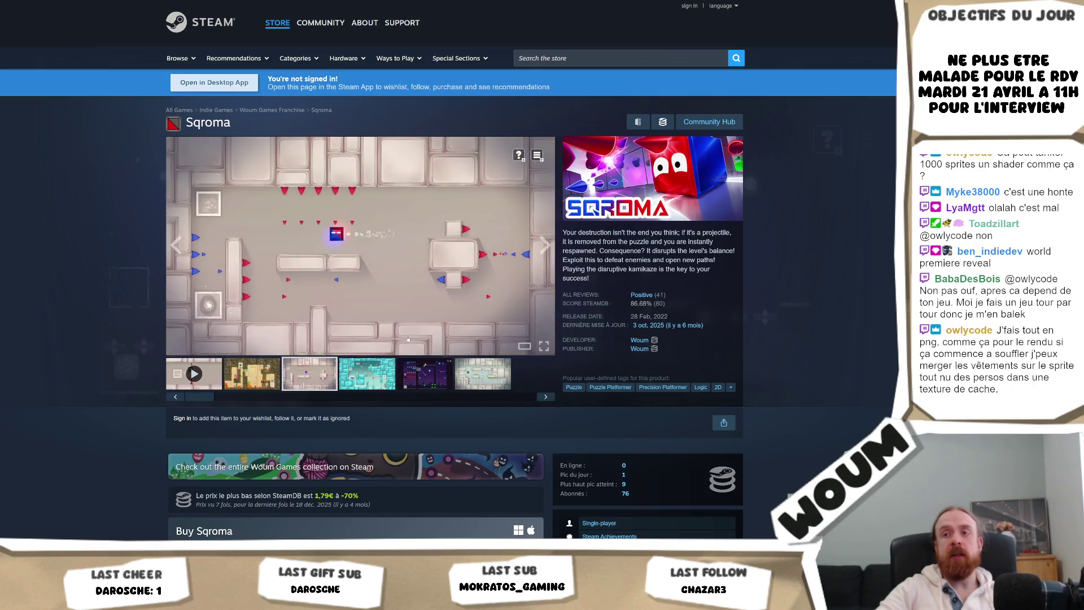
pyautogui.click(424, 374)
pyautogui.click(361, 298)
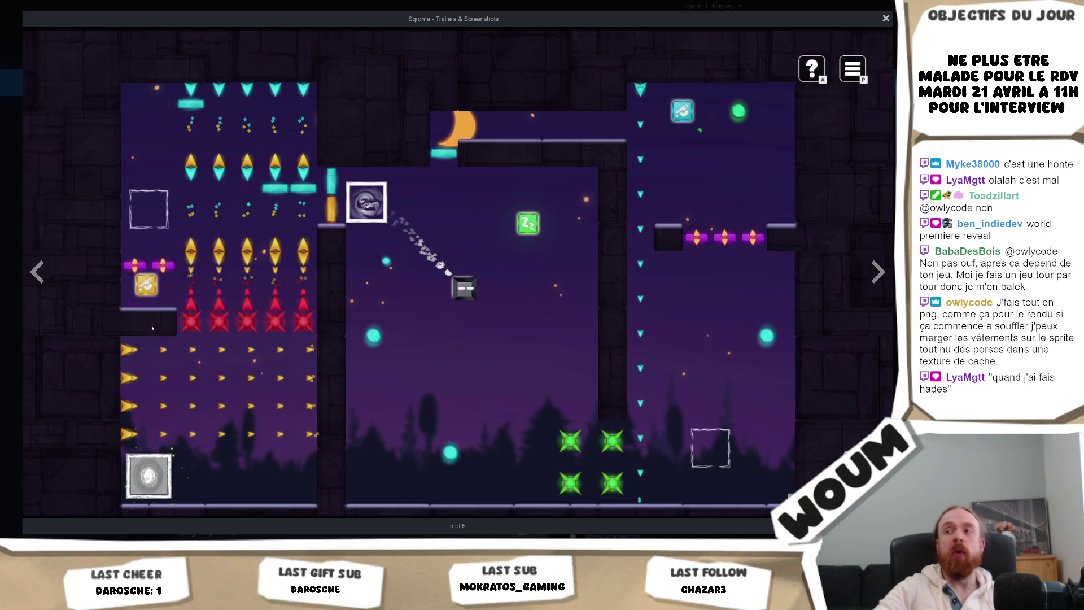
# - Step through the sixth screenshot, trailer, and screenshots two to four, then close the viewer
pyautogui.click(878, 273)
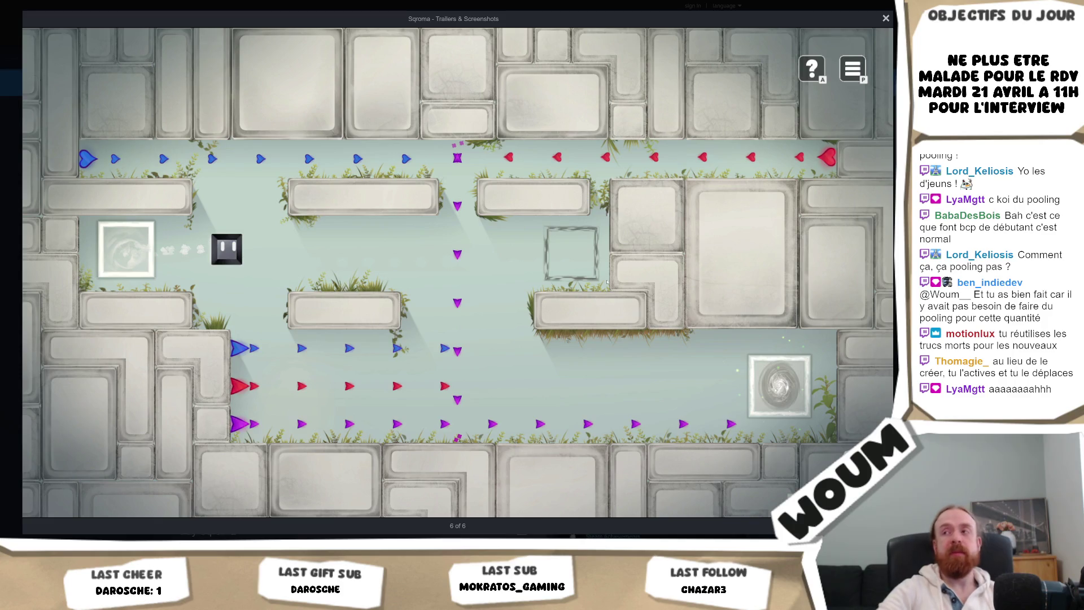
pyautogui.moveTo(643, 477)
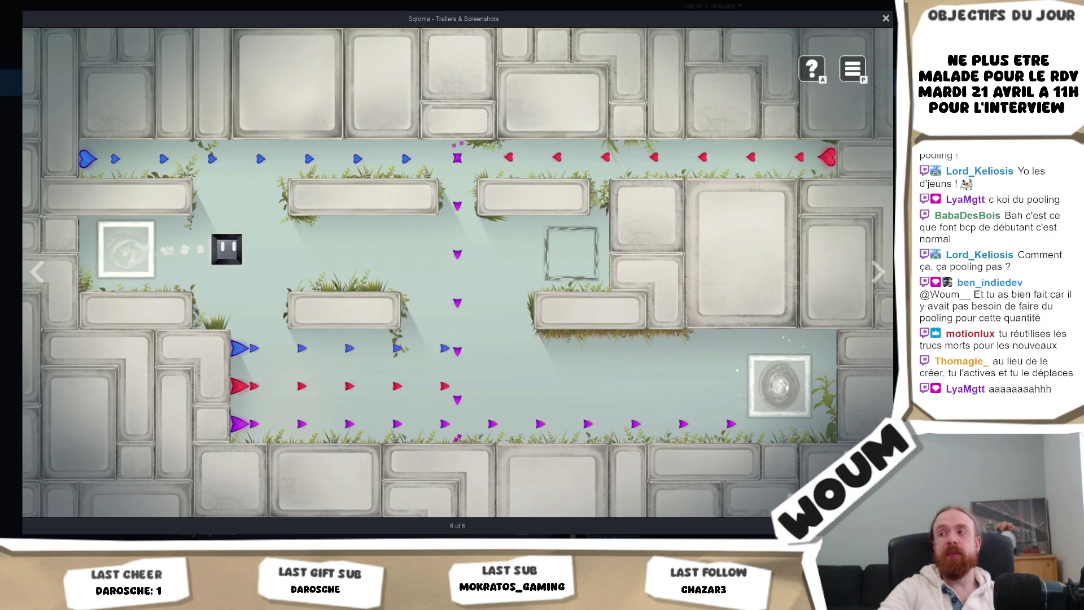
pyautogui.click(881, 273)
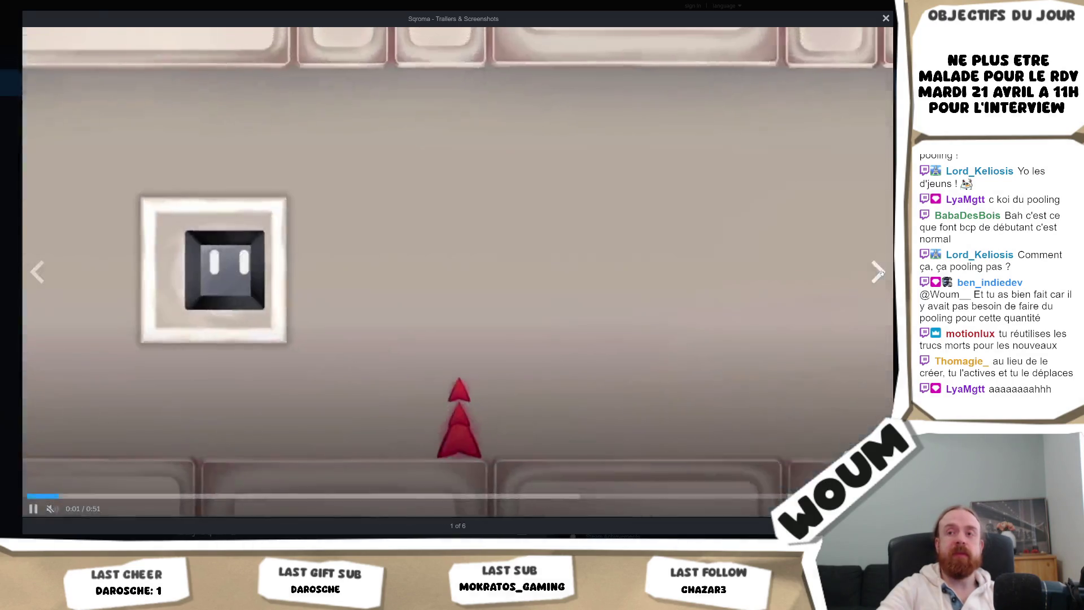
pyautogui.click(881, 273)
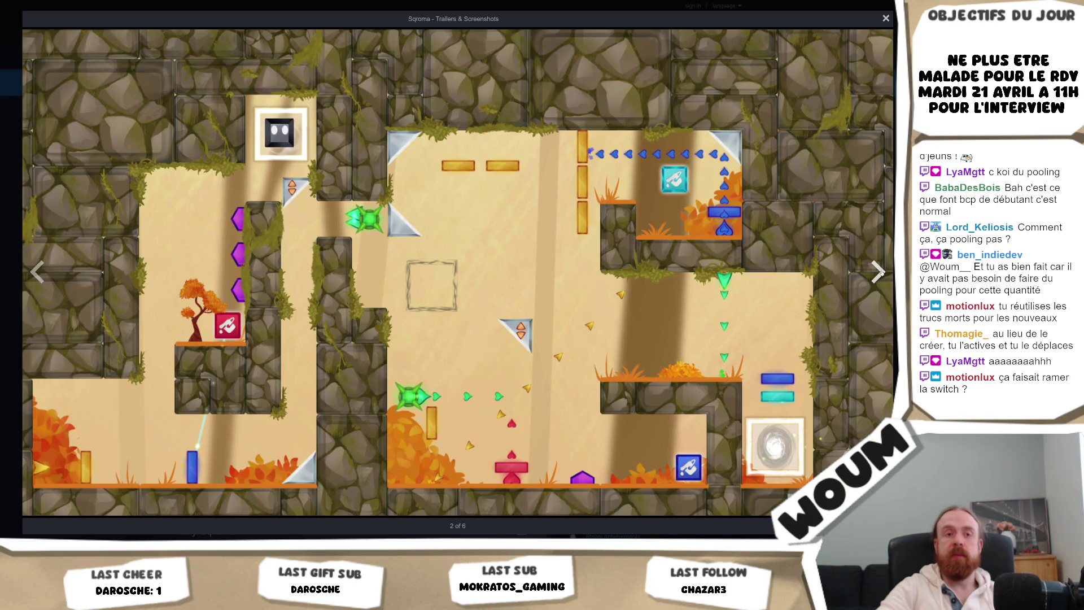
pyautogui.click(881, 273)
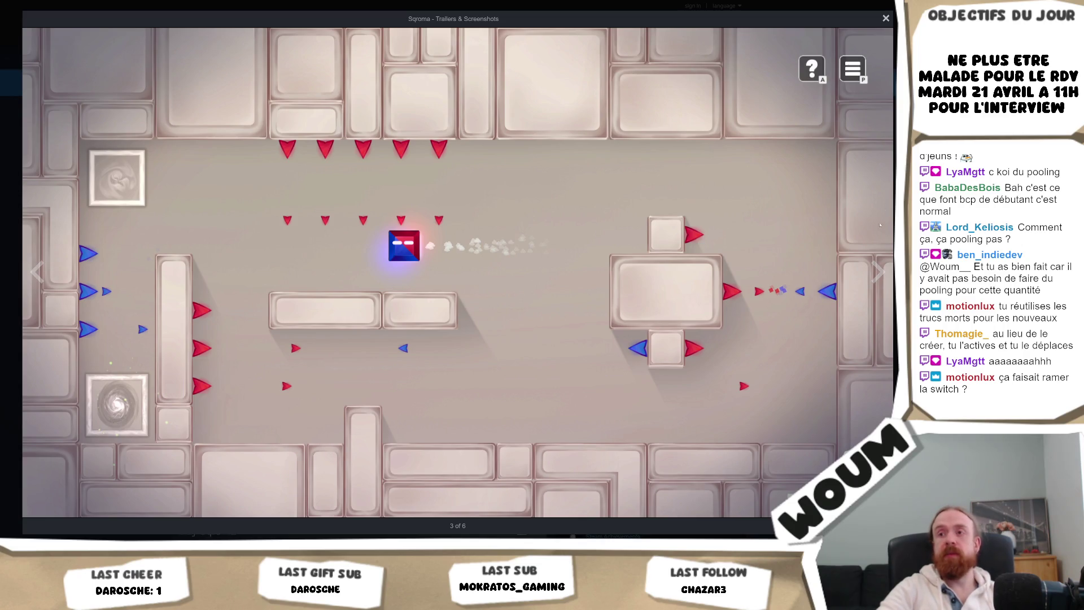
pyautogui.click(881, 273)
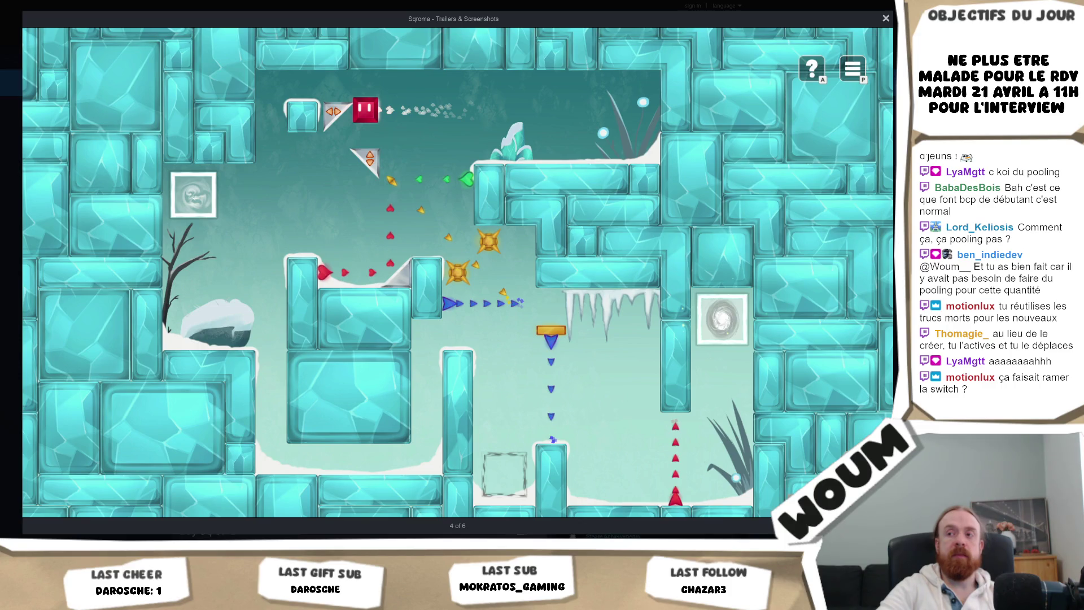
pyautogui.press('Escape')
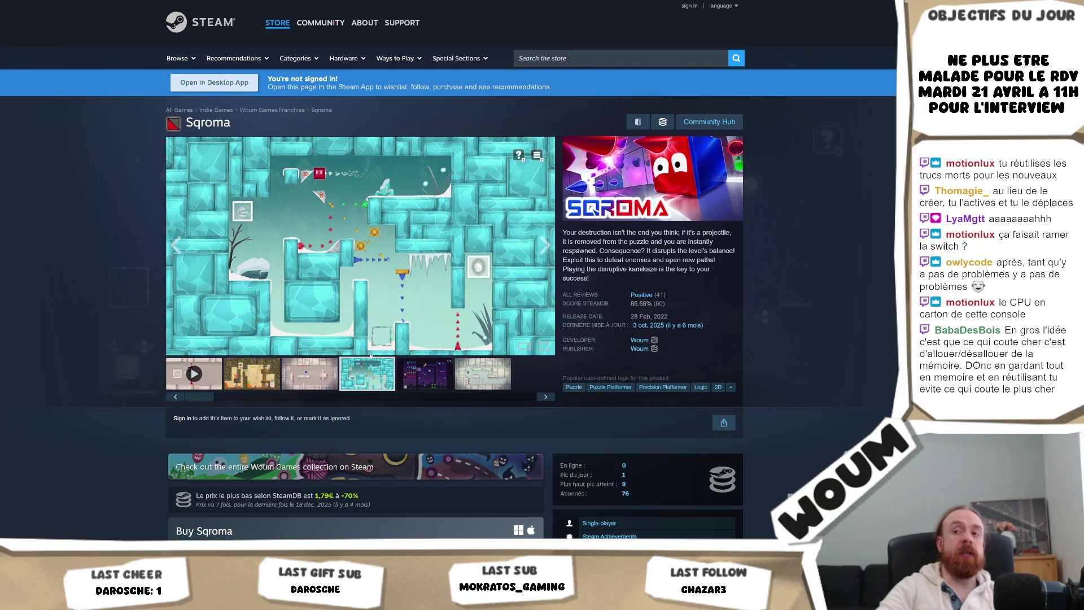
# - Reopen the ice level screenshot full-size, close it, and return to Unity
pyautogui.click(388, 286)
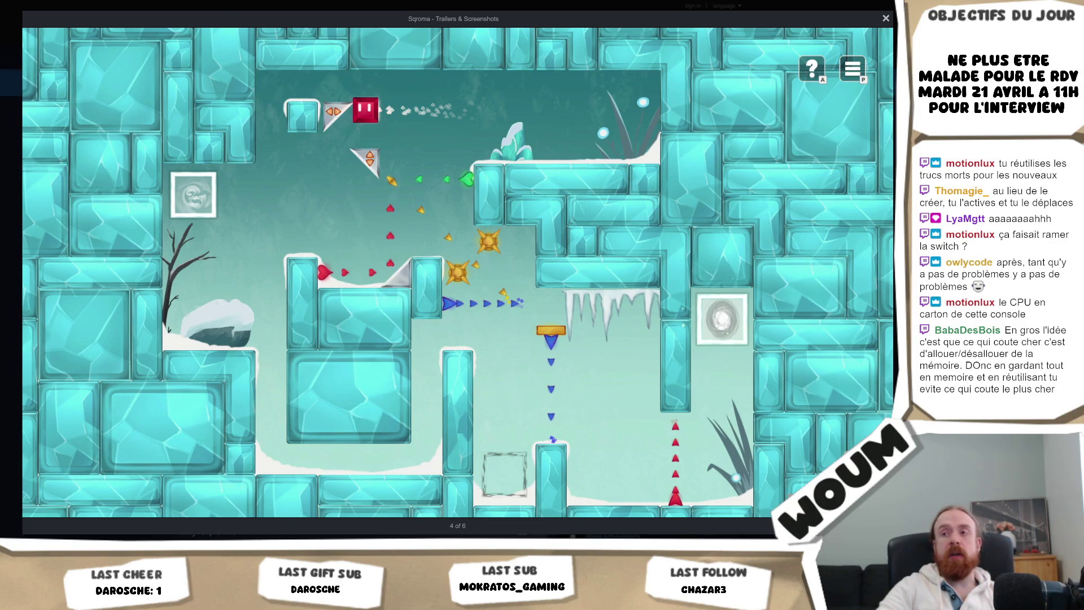
pyautogui.press('Escape')
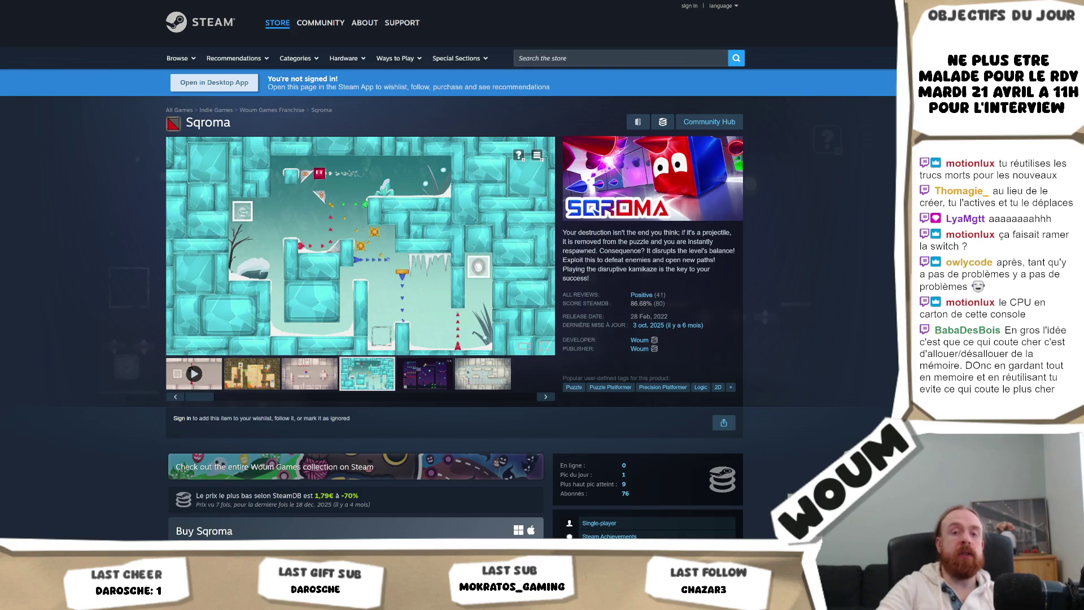
pyautogui.hotkey('alt', 'Tab')
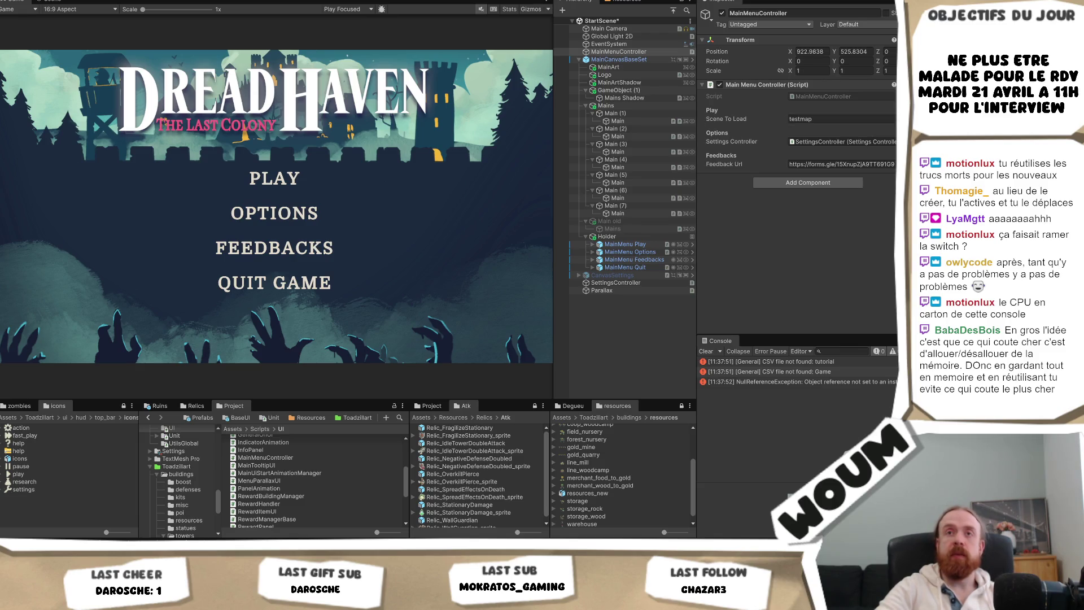
# - Locate the linked SettingsController and toggle CanvasSettings on, then back off
pyautogui.click(12, 1)
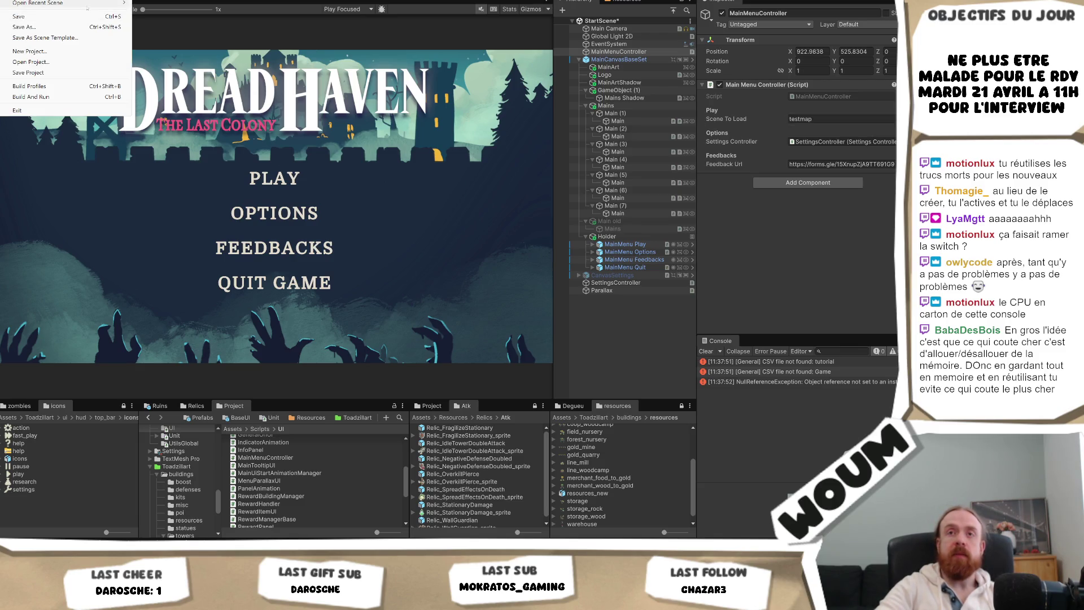
pyautogui.moveTo(89, 3)
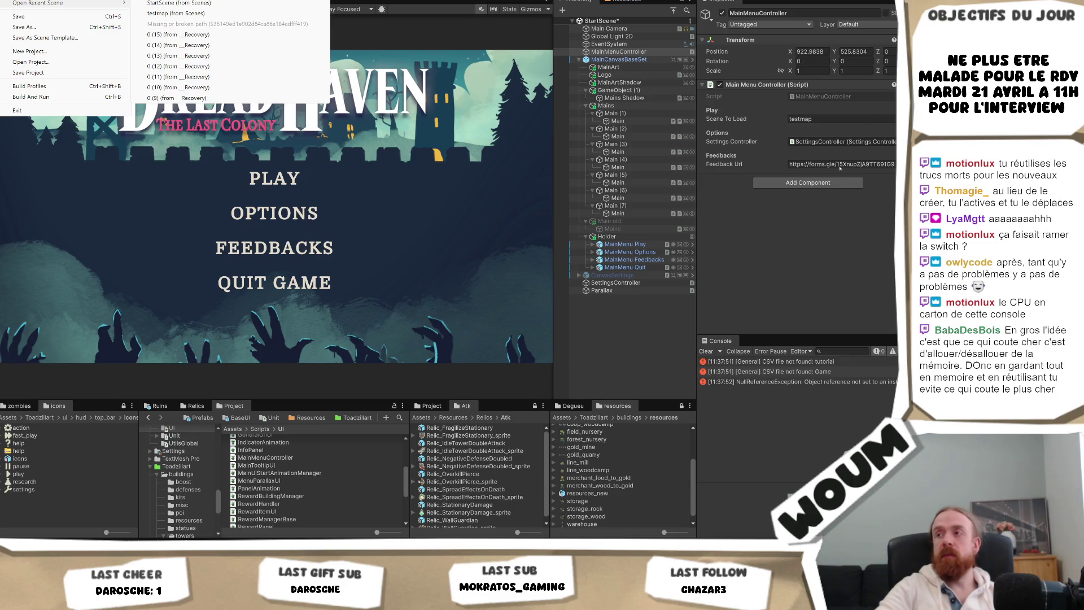
pyautogui.click(845, 139)
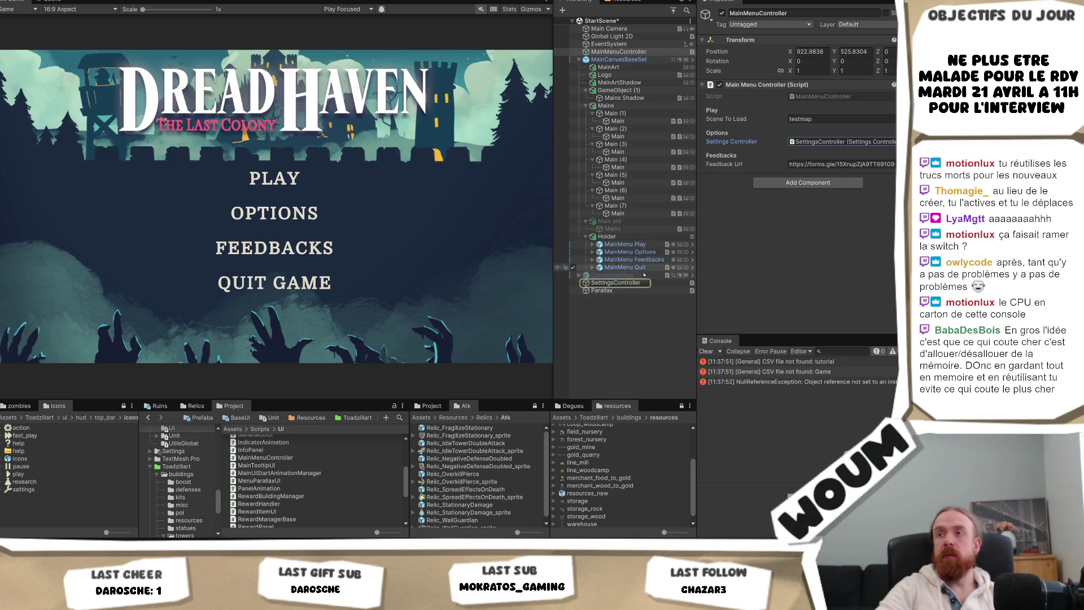
pyautogui.click(610, 275)
pyautogui.click(722, 13)
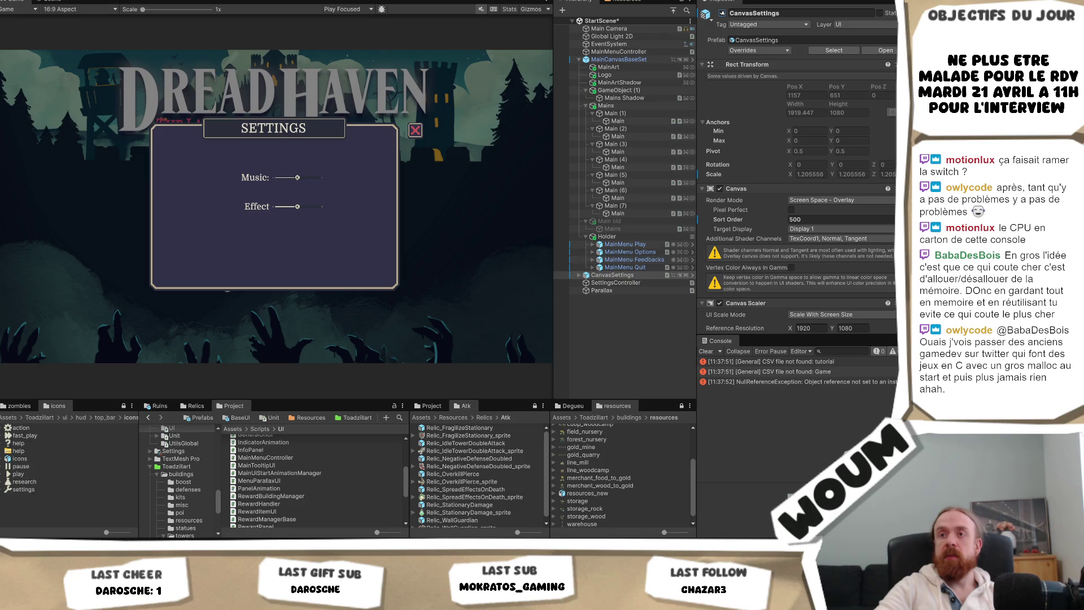
pyautogui.click(722, 13)
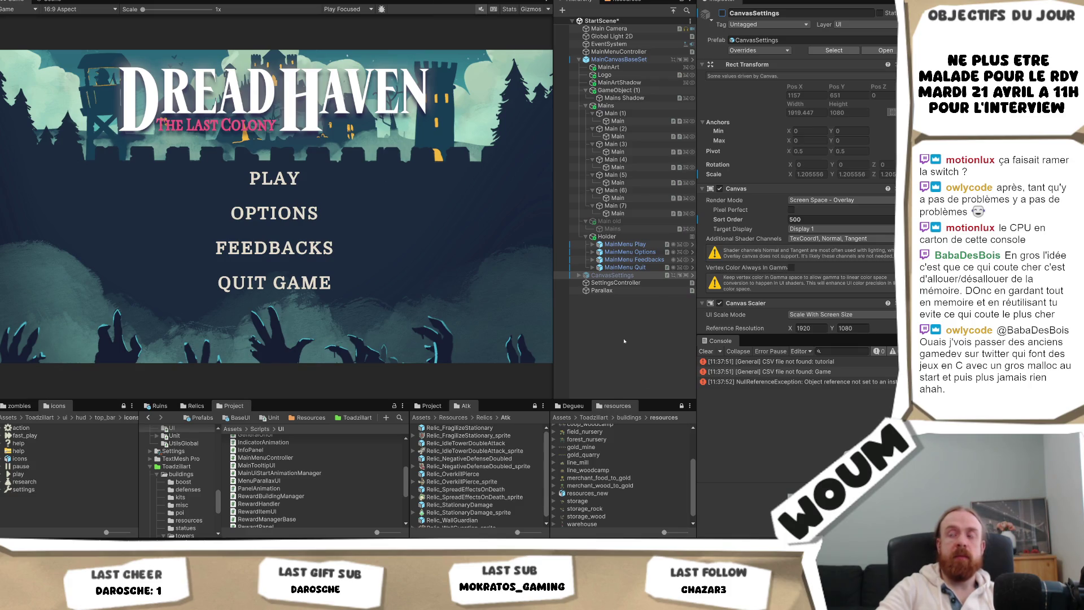
# - Save StartScene and start the game in Play mode
pyautogui.click(592, 310)
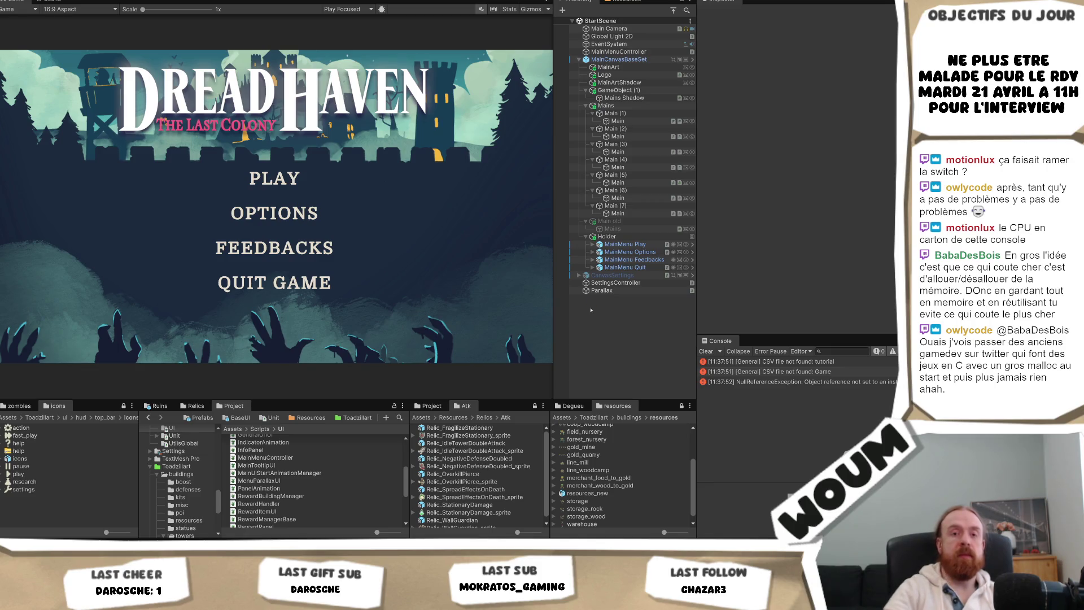
pyautogui.hotkey('ctrl', 's')
pyautogui.hotkey('ctrl', 'p')
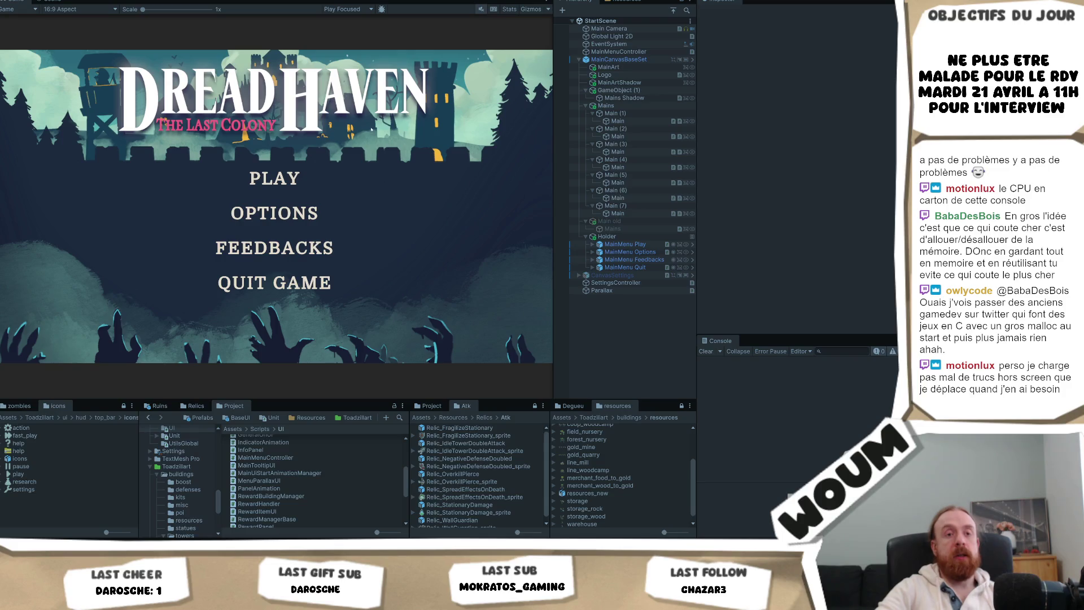
# - Switch to Sqroma's store page and play its trailer at full size
pyautogui.moveTo(119, 601)
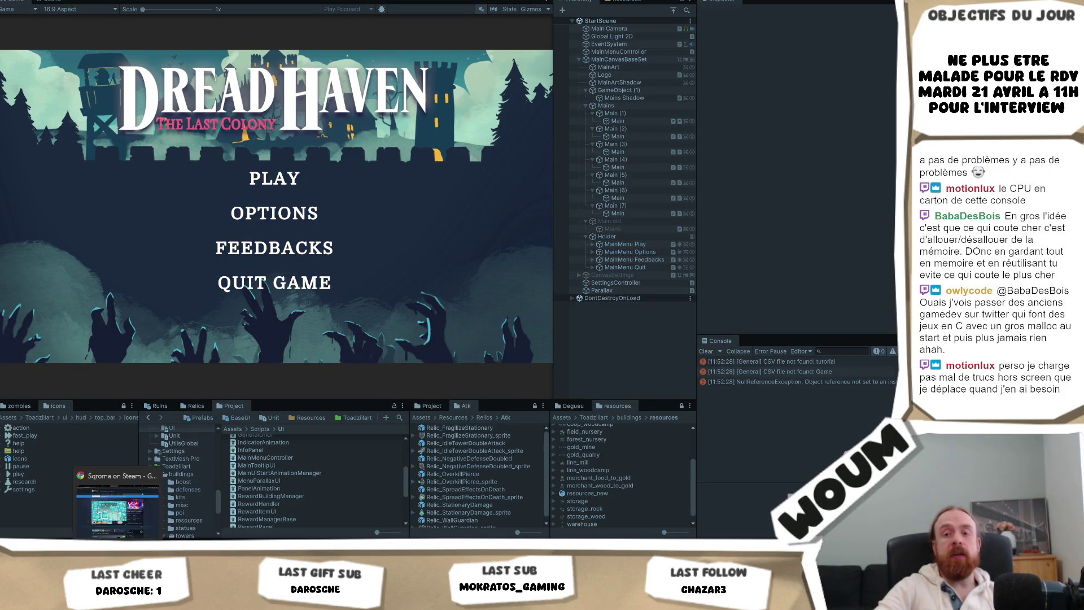
pyautogui.click(119, 506)
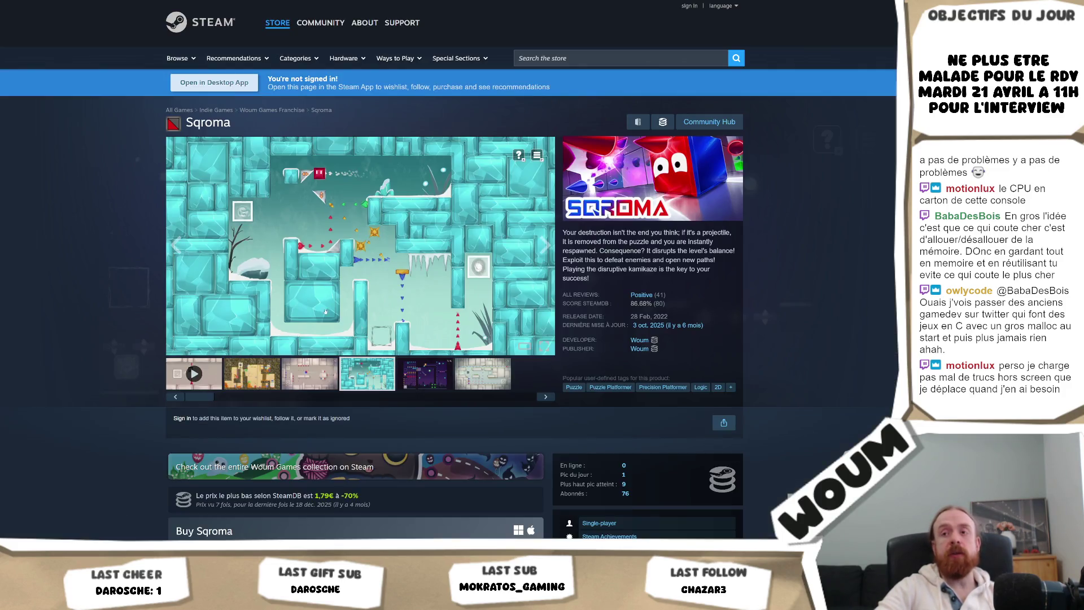
pyautogui.click(291, 387)
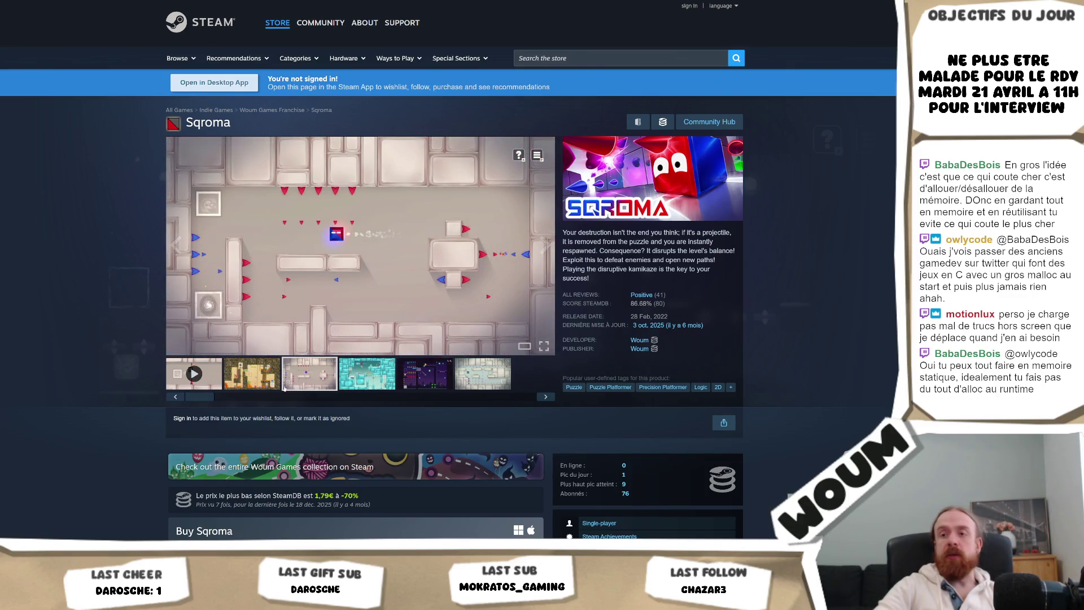
pyautogui.click(194, 374)
pyautogui.click(543, 348)
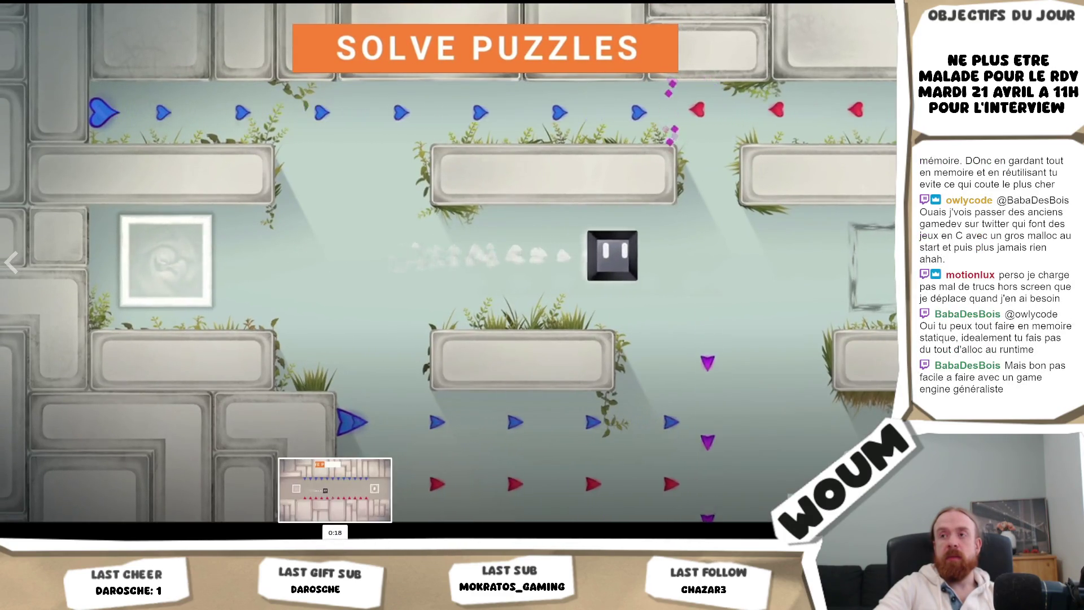
# - Skip the trailer ahead, pause it at 0:26, and exit fullscreen to the store page
pyautogui.click(334, 530)
pyautogui.click(346, 529)
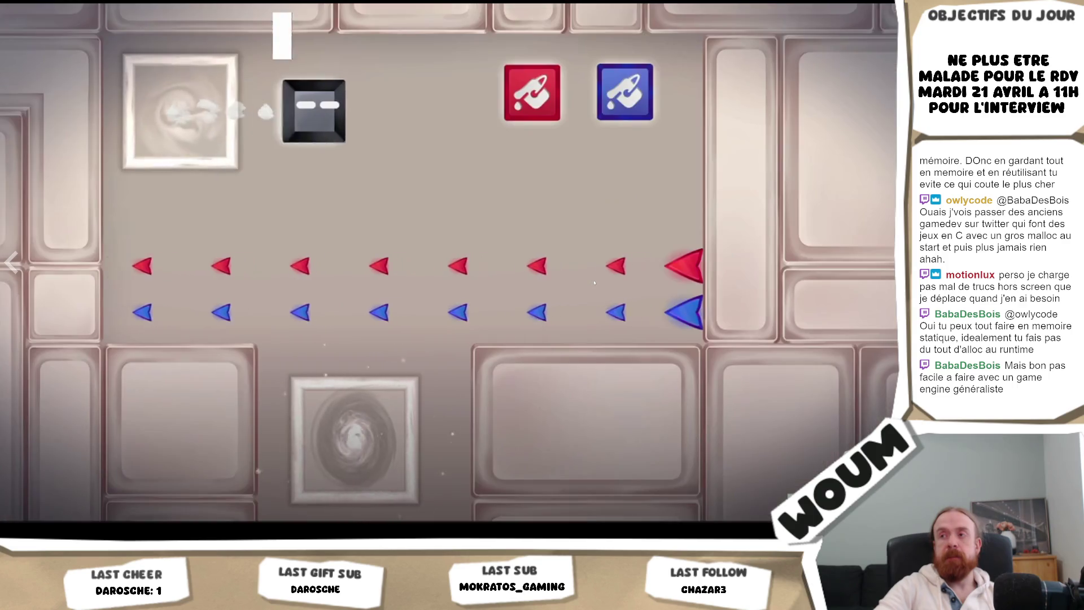
pyautogui.click(589, 281)
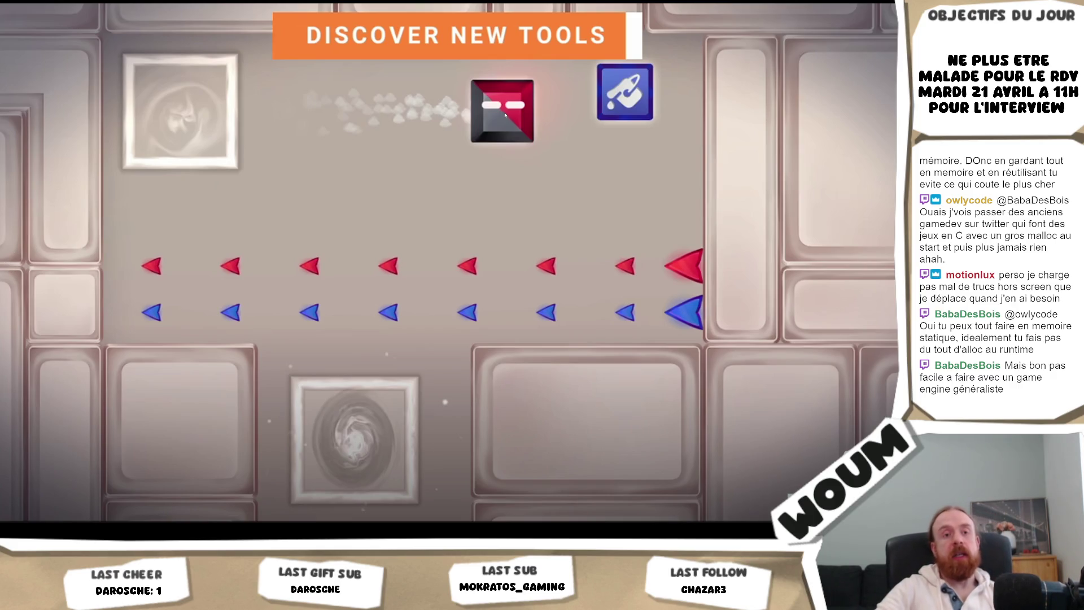
pyautogui.moveTo(496, 110)
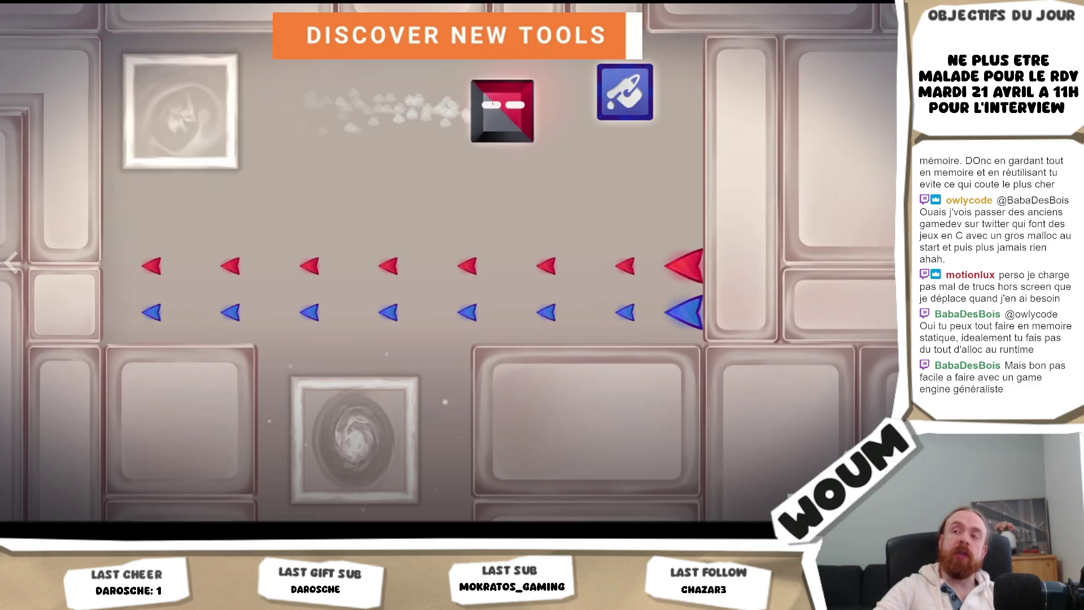
pyautogui.click(626, 83)
pyautogui.click(530, 95)
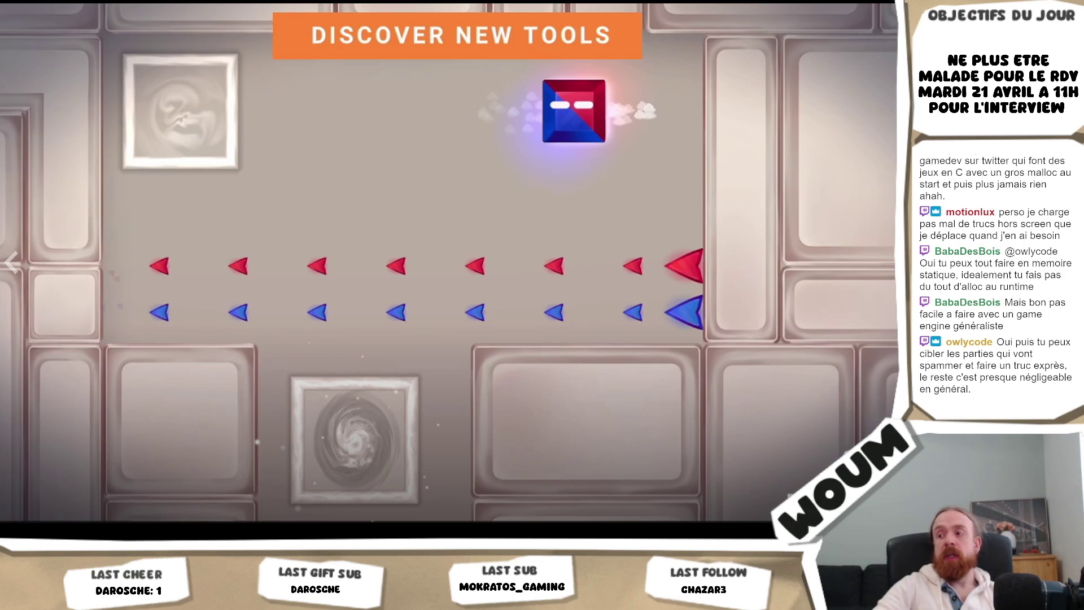
pyautogui.press('Escape')
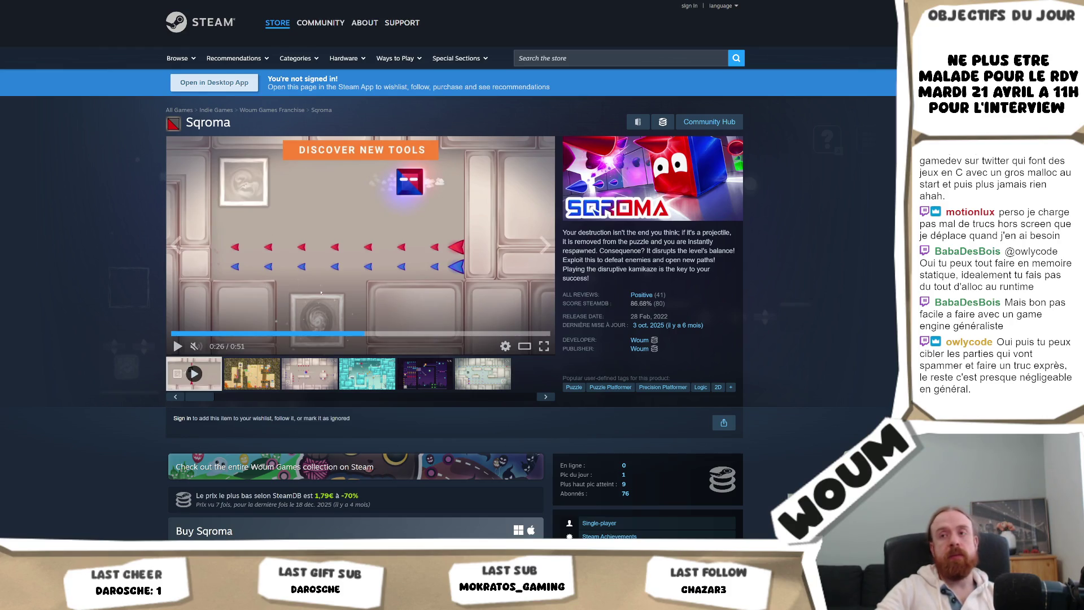
# - View Sqroma's third and fourth ice screenshots enlarged, then return to Unity's Play mode menu
pyautogui.hotkey('alt', 'Tab')
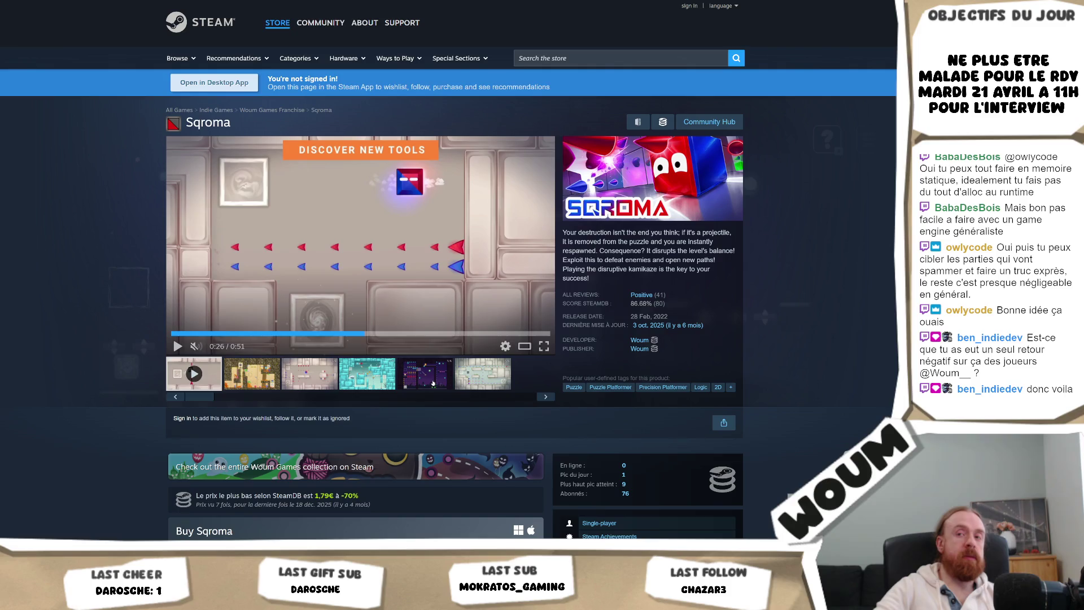
pyautogui.click(306, 375)
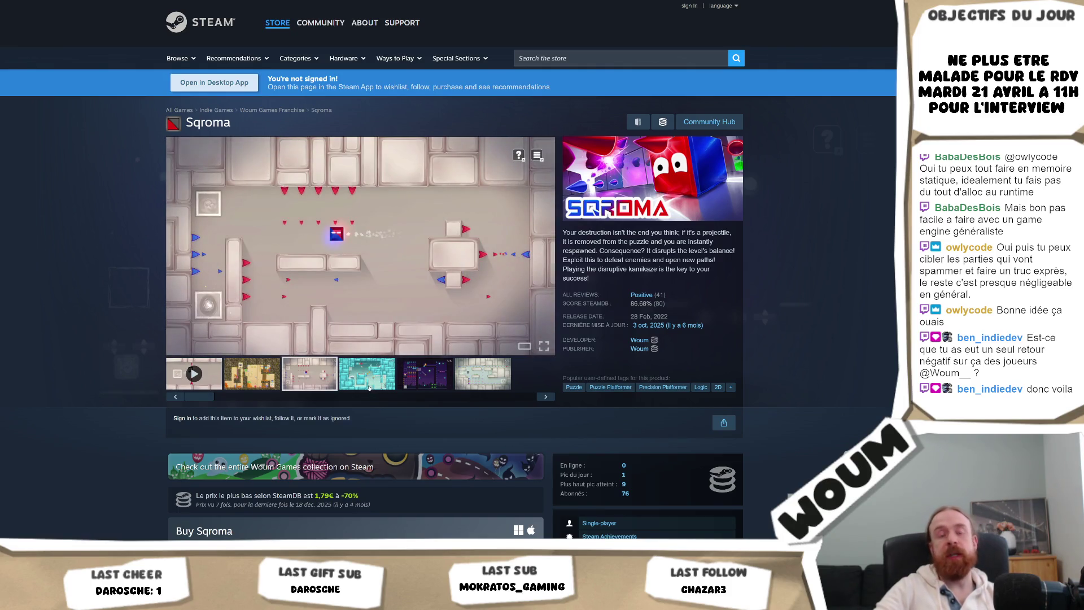
pyautogui.click(369, 386)
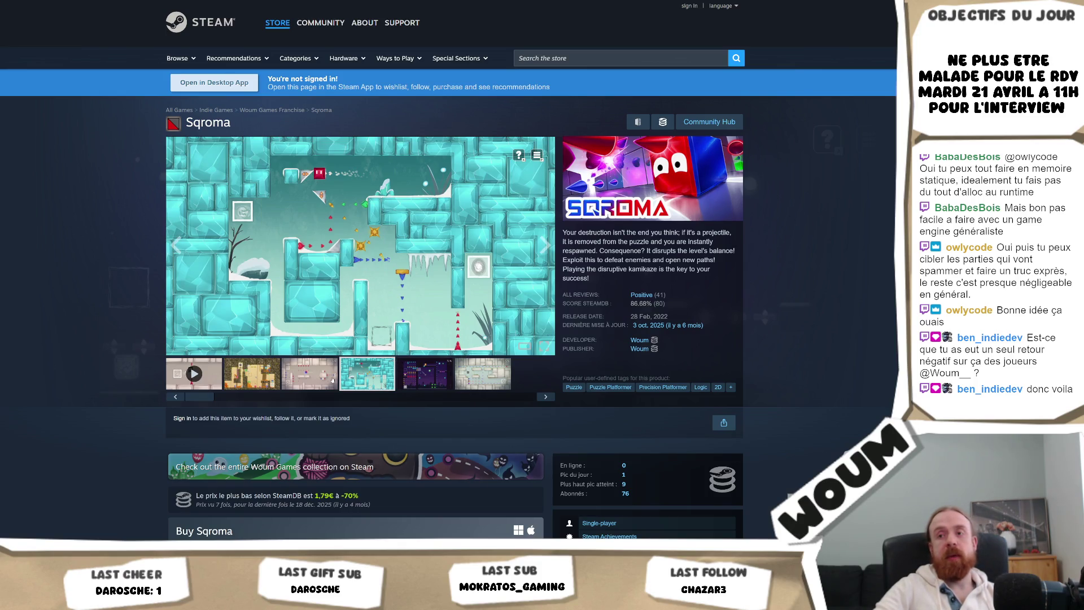
pyautogui.click(350, 253)
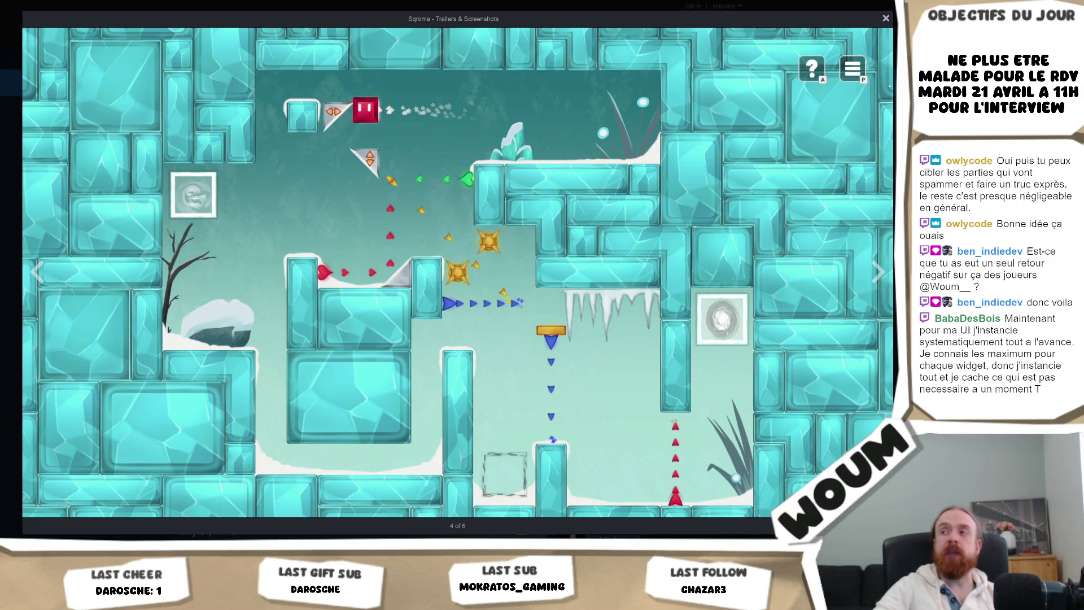
pyautogui.press('Escape')
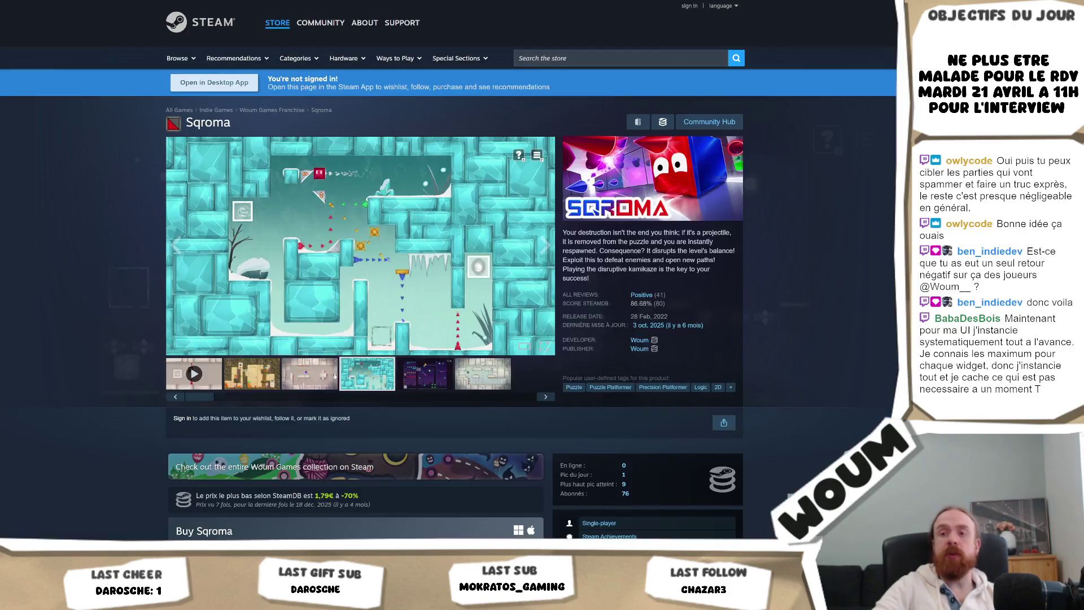
pyautogui.click(444, 242)
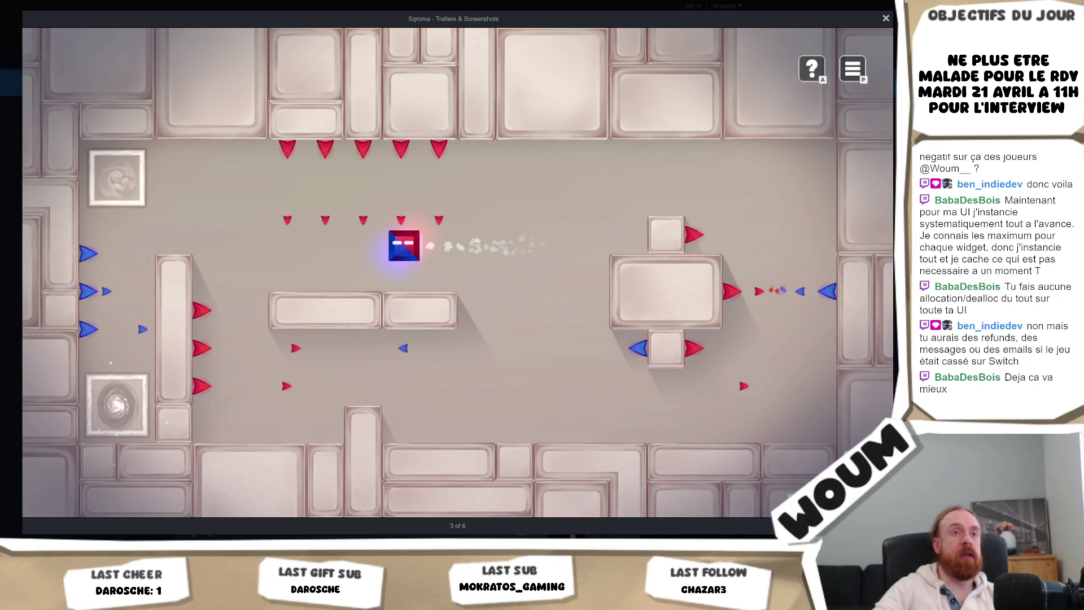
pyautogui.press('Escape')
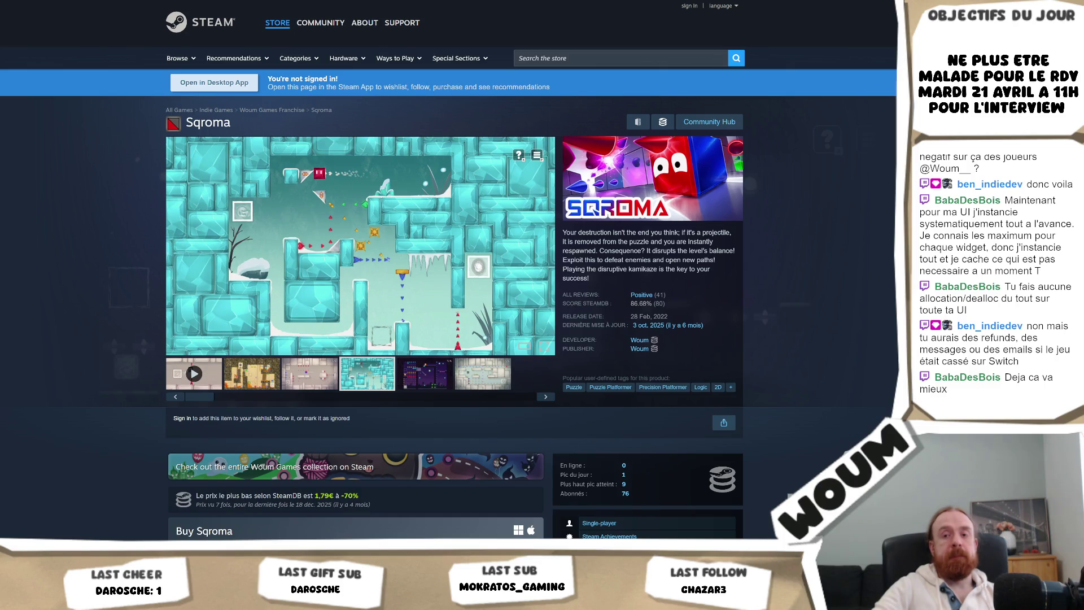
pyautogui.hotkey('alt', 'Tab')
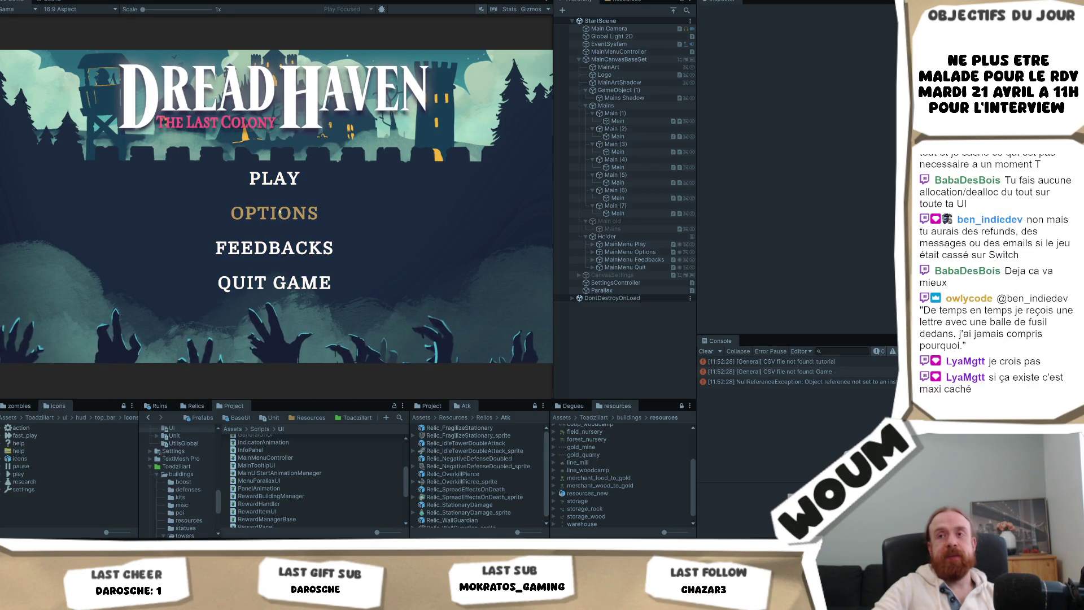
# - Test the OPTIONS button, exit Play mode, and inspect SettingsController and CanvasSettings
pyautogui.click(274, 213)
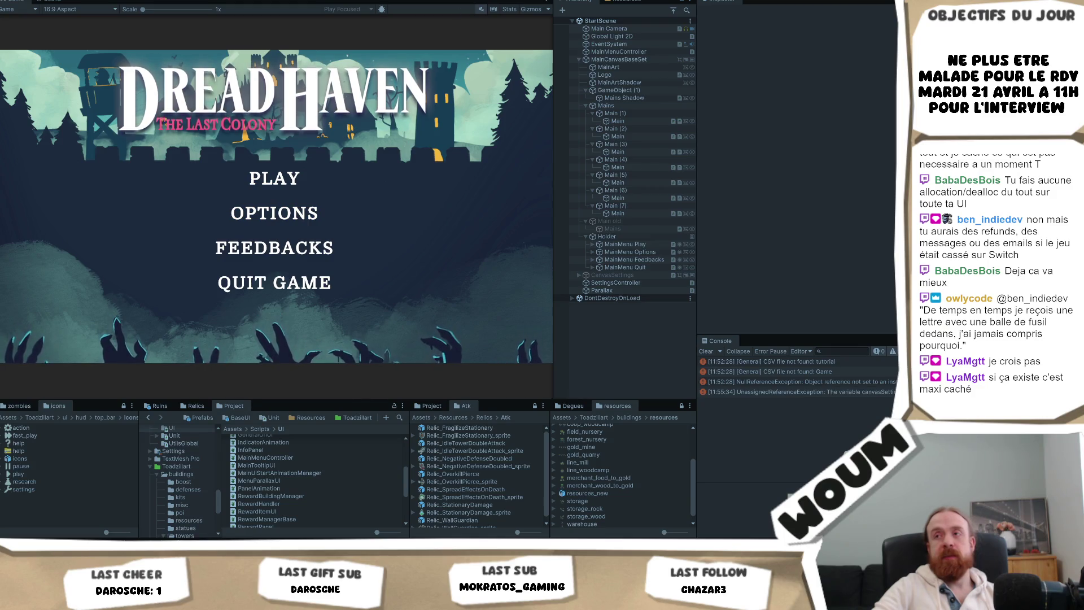
pyautogui.hotkey('ctrl', 'p')
pyautogui.click(616, 283)
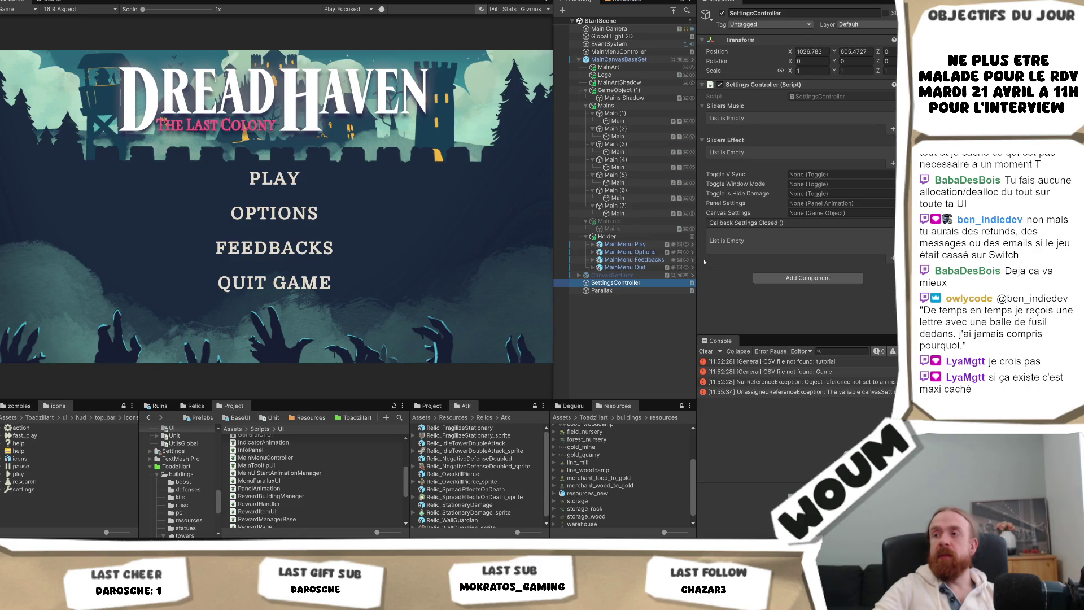
pyautogui.click(613, 275)
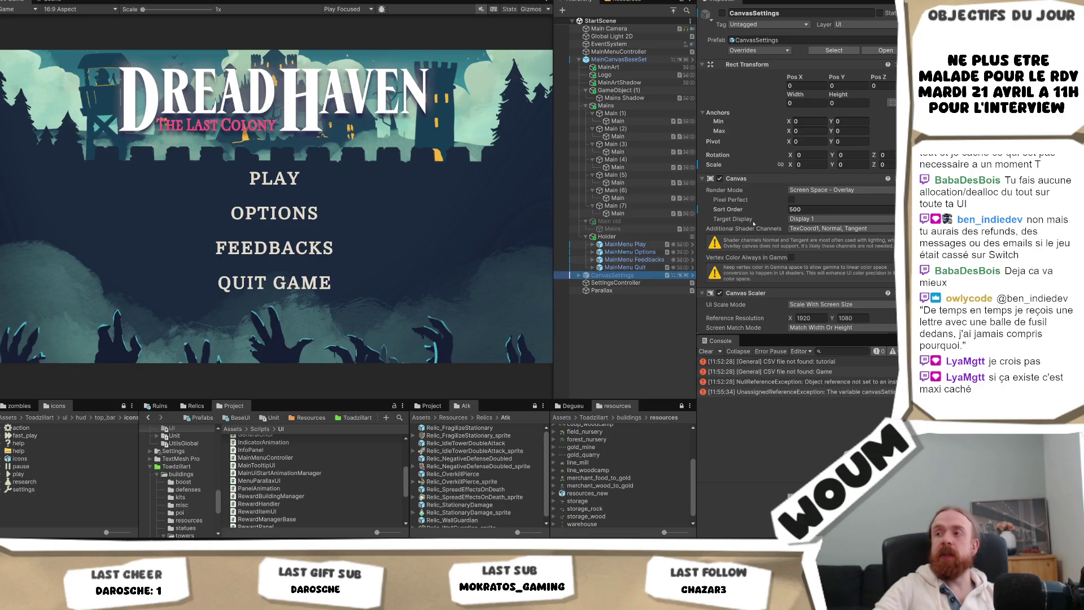
# - Delete the redundant SettingsController object from the Hierarchy
pyautogui.scroll(-5, 753, 224)
pyautogui.click(605, 283)
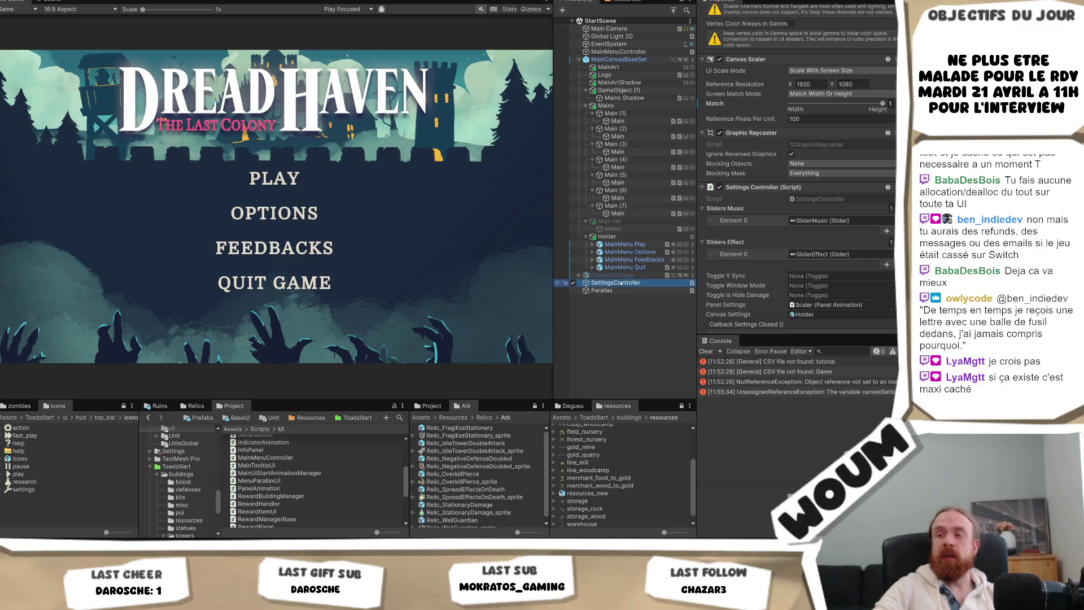
pyautogui.press('Delete')
# - Assign CanvasSettings to MainMenuController's Settings Controller field
pyautogui.click(609, 275)
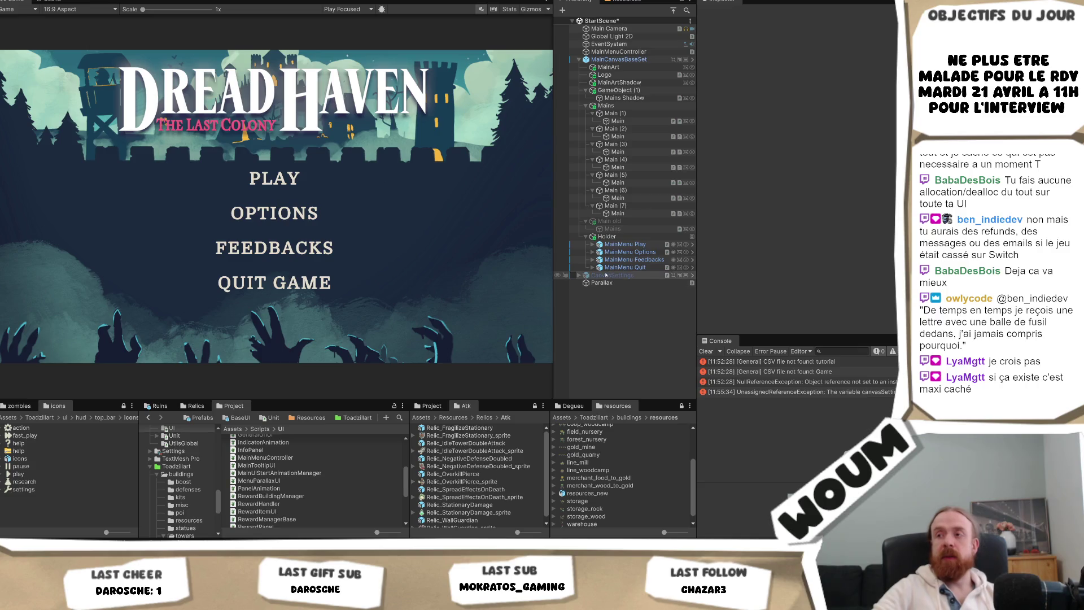
pyautogui.click(618, 52)
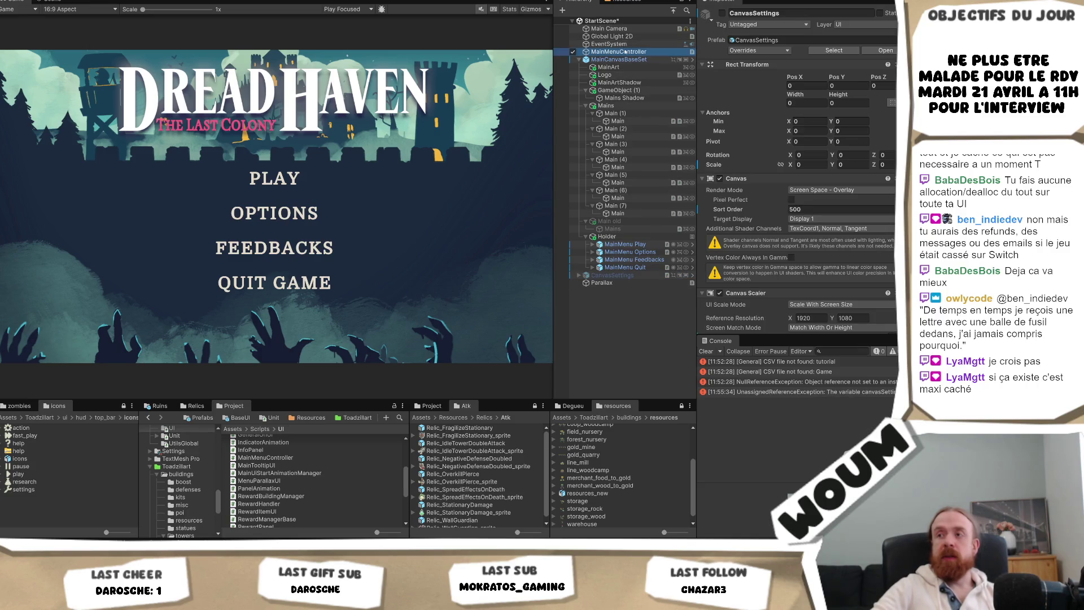
pyautogui.moveTo(612, 275)
pyautogui.mouseDown()
pyautogui.moveTo(706, 237)
pyautogui.moveTo(841, 142)
pyautogui.mouseUp()
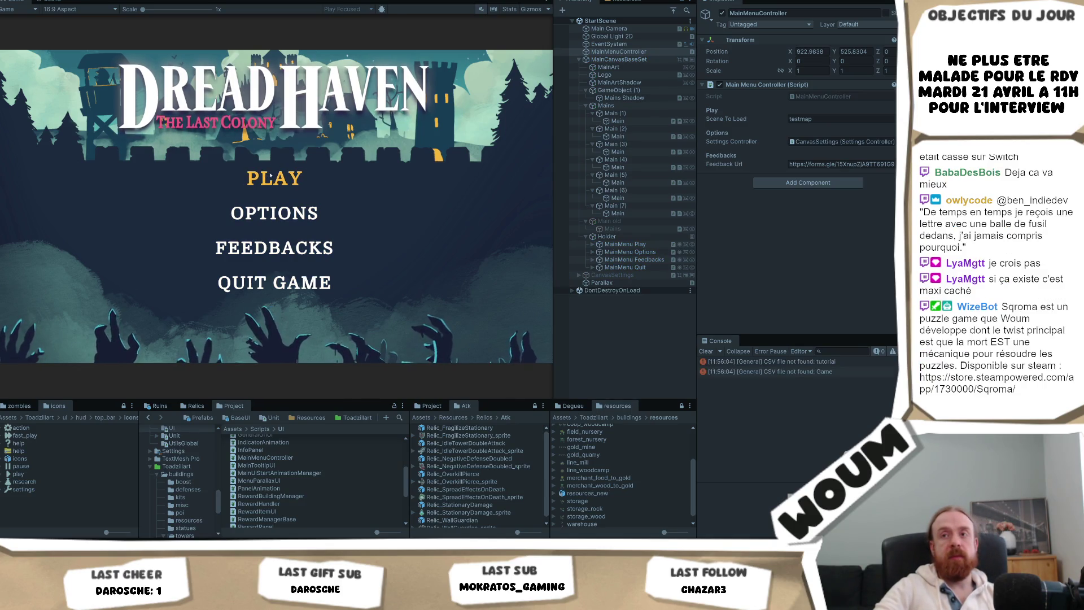
pyautogui.click(276, 221)
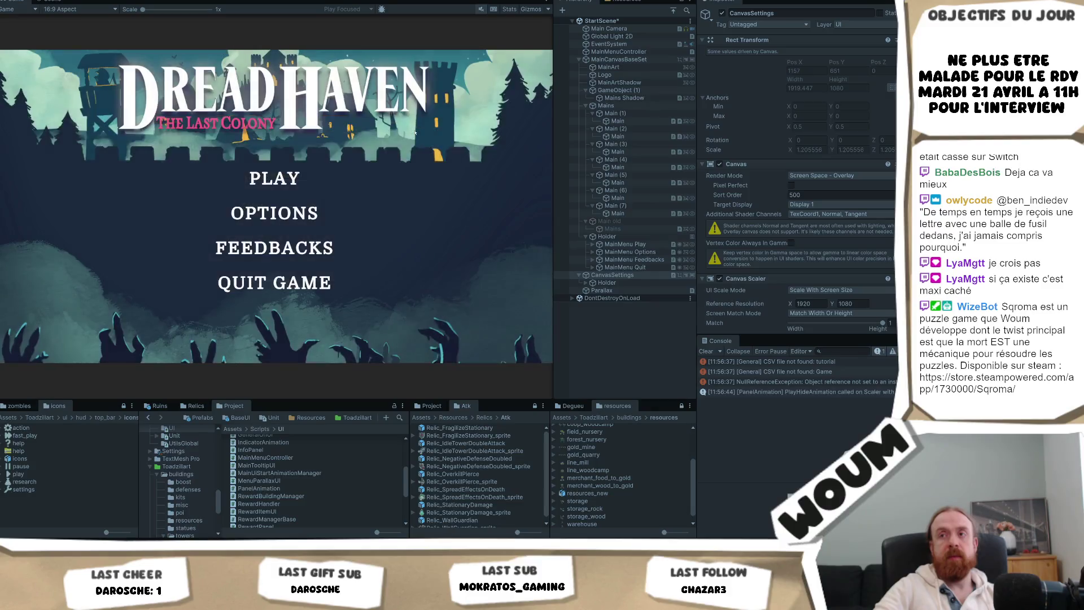
pyautogui.click(278, 252)
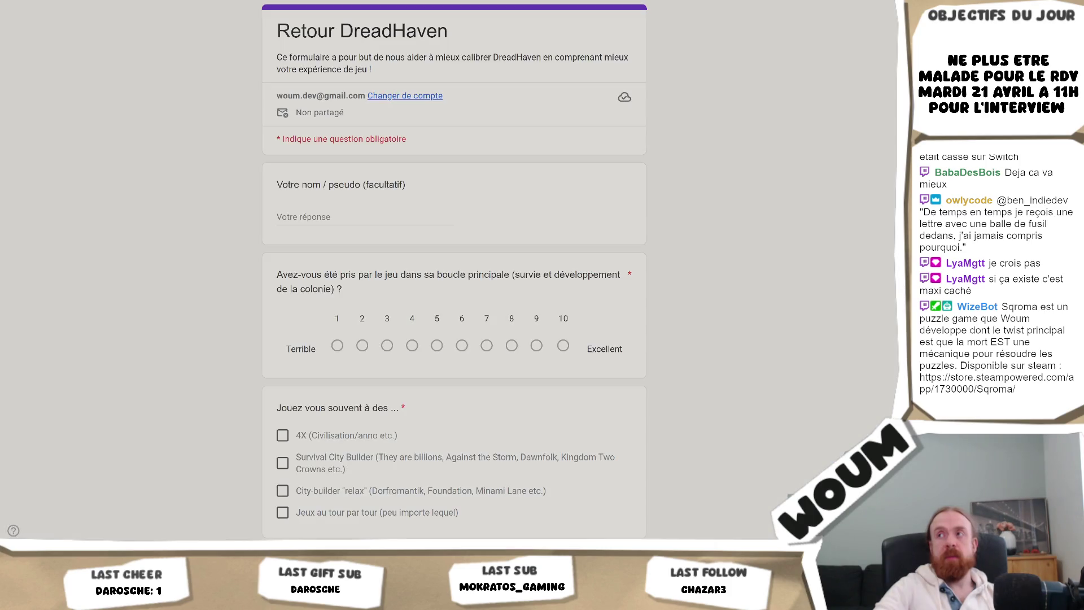
pyautogui.hotkey('ctrl', 'w')
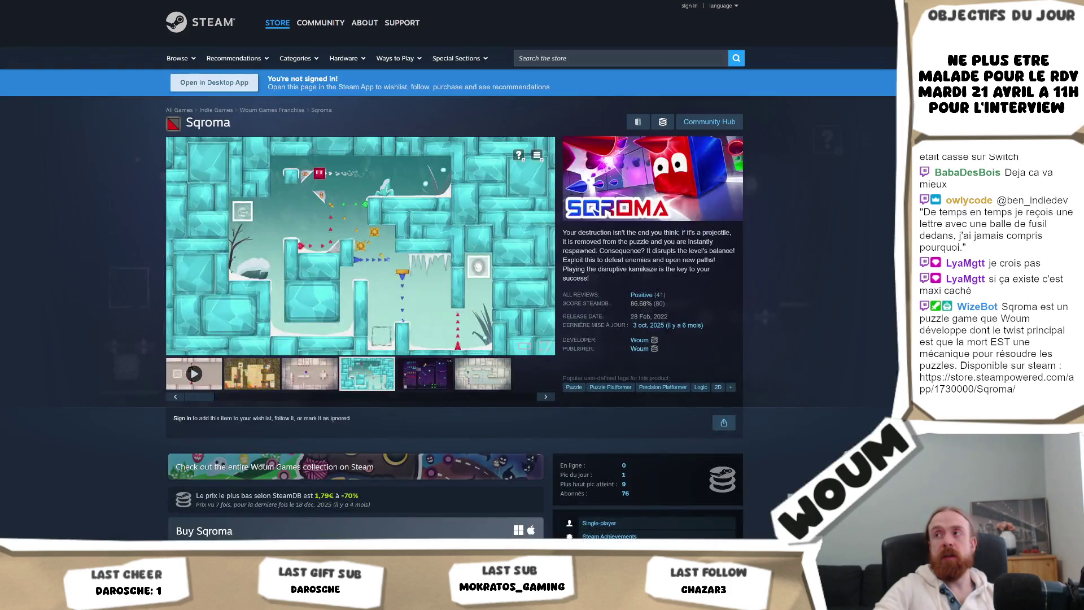
pyautogui.hotkey('ctrl', 'w')
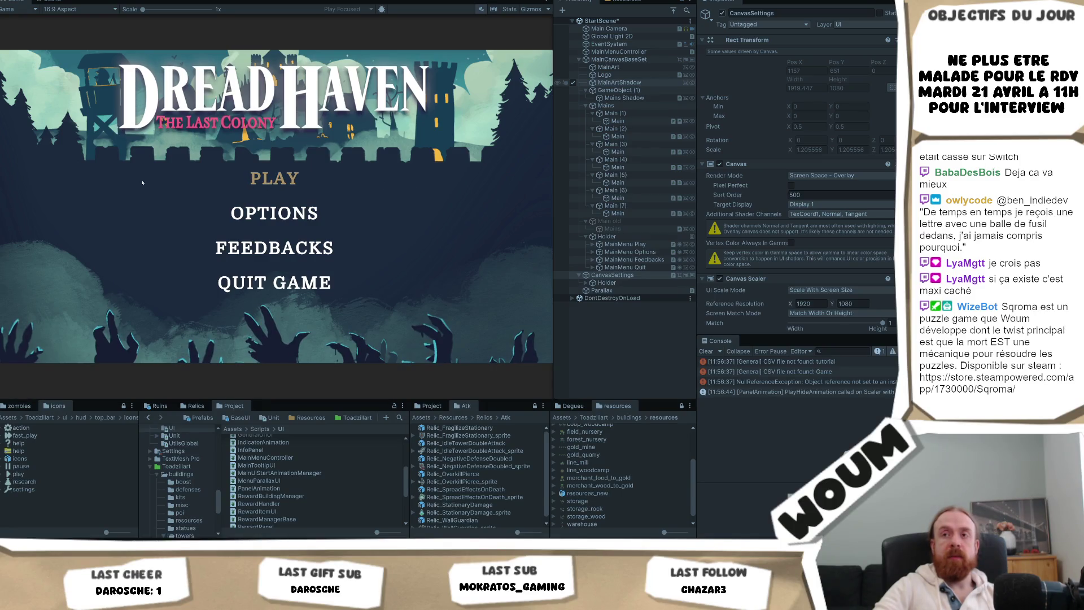
pyautogui.click(261, 178)
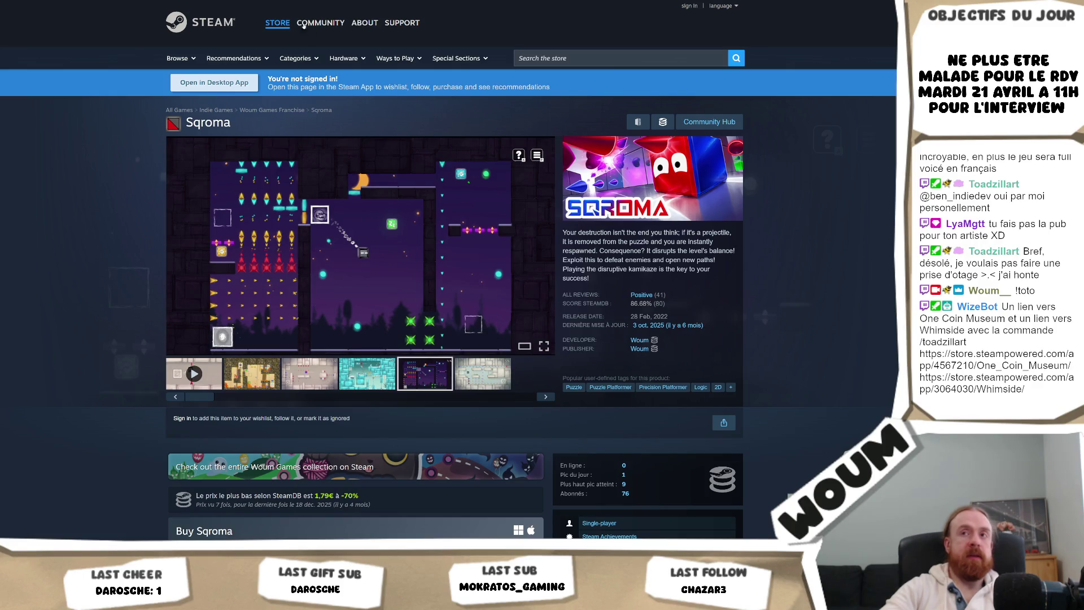
# - Paste the One Coin Museum store link into the browser address bar
pyautogui.write('https://store.steampowered.com/app/4567210/One_Coin_Museum/')
# - Load the One Coin Museum store page and play its trailer from near the start
pyautogui.press('Return')
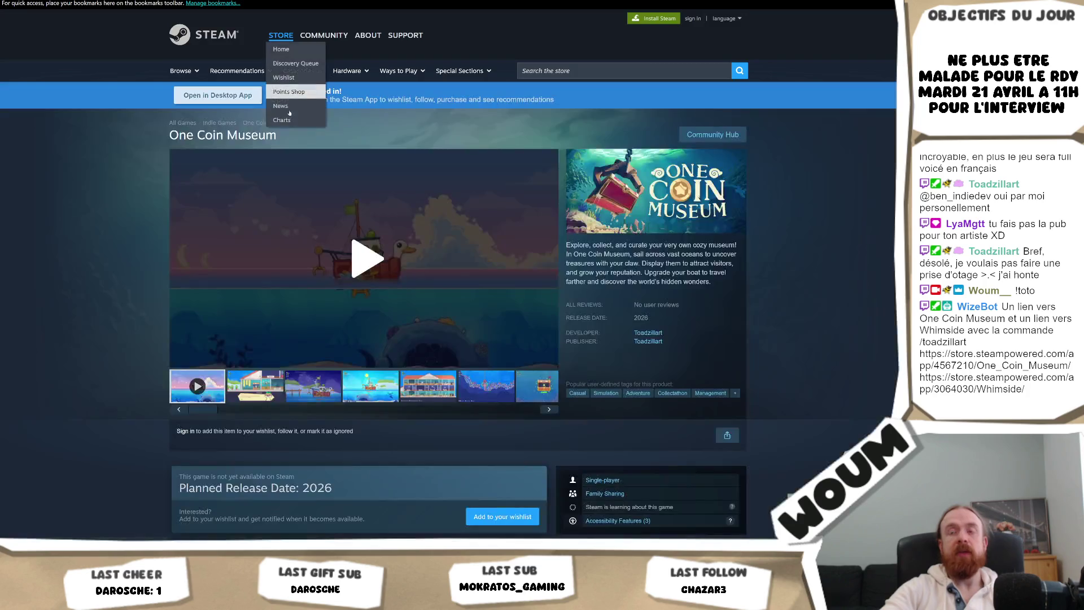
pyautogui.click(366, 261)
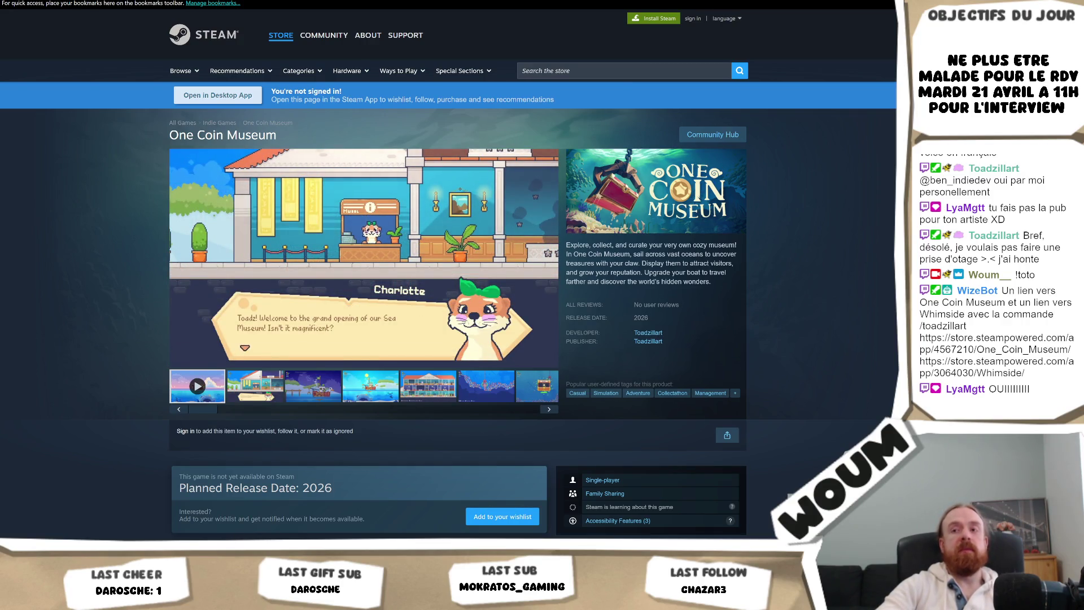
pyautogui.click(226, 346)
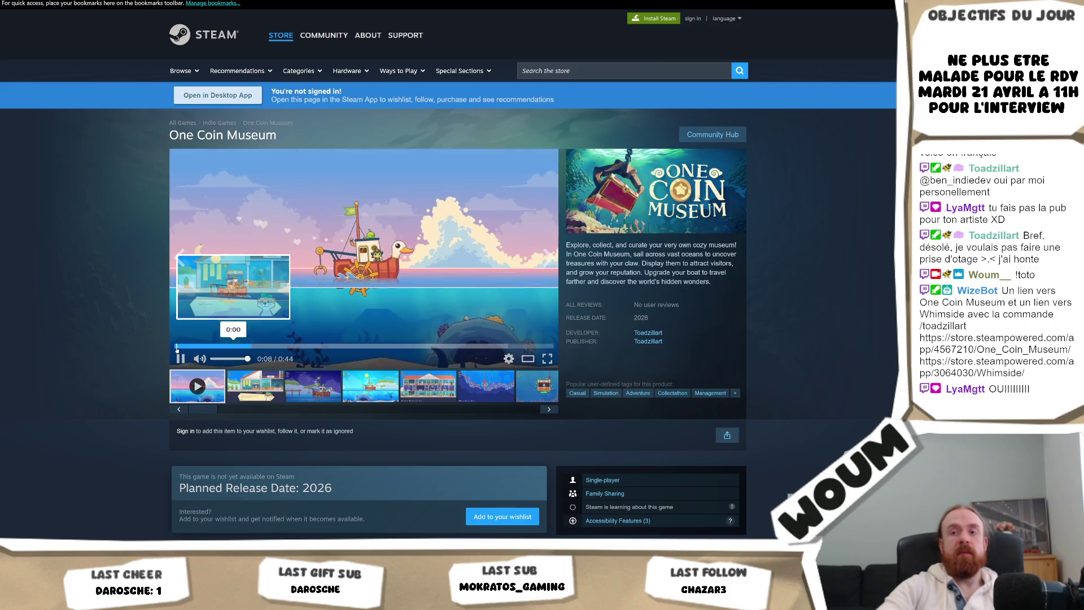
# - Watch the trailer fullscreen, then exit fullscreen and close the viewer
pyautogui.click(547, 359)
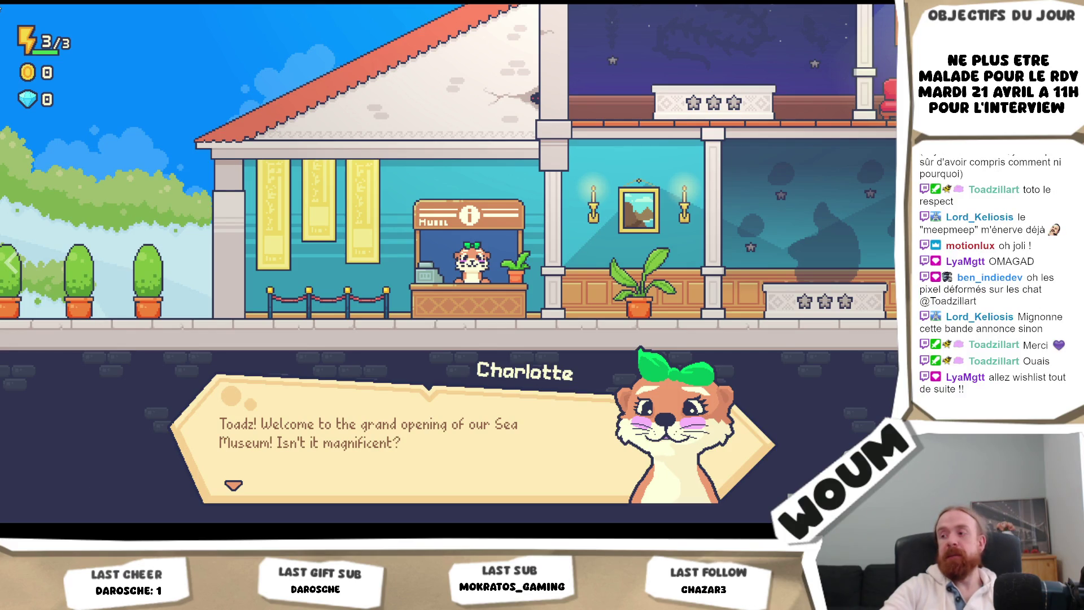
pyautogui.press('Escape')
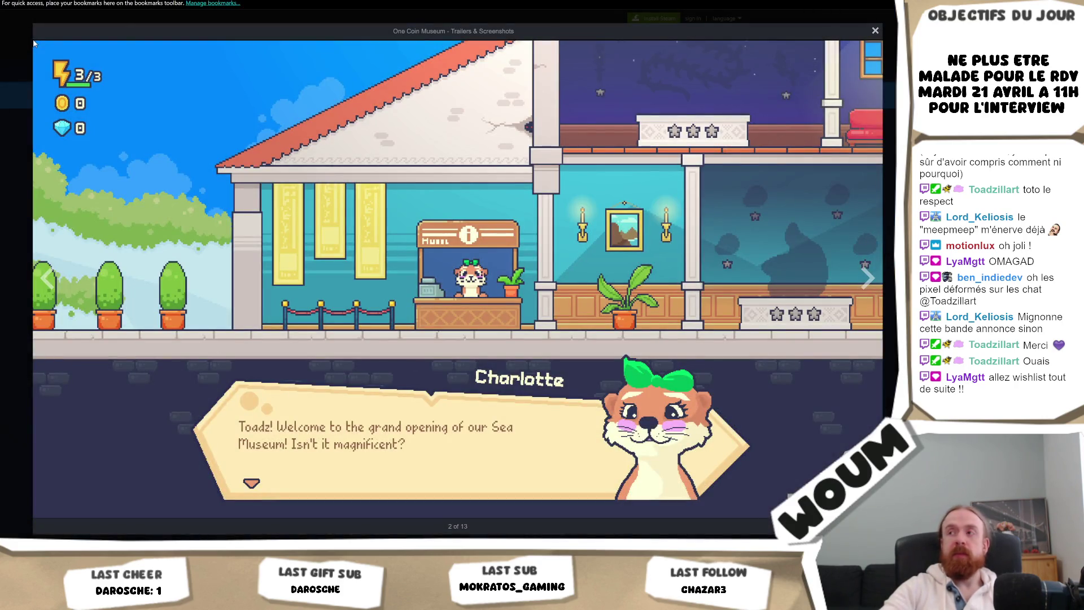
pyautogui.press('Escape')
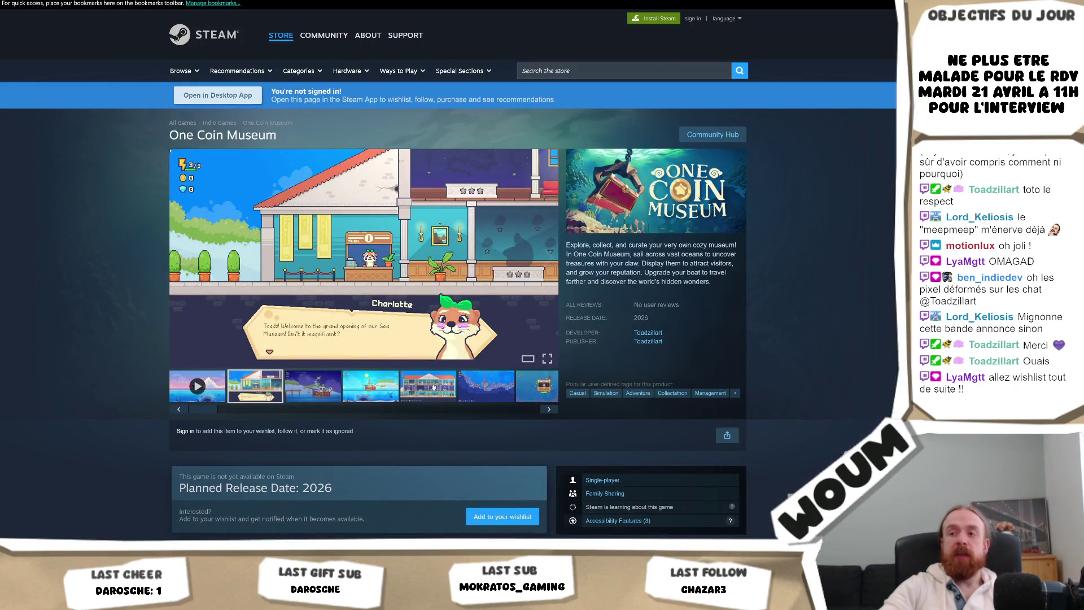
# - Browse the claw, boat and museum screenshots, then switch the media area back to the trailer
pyautogui.click(483, 387)
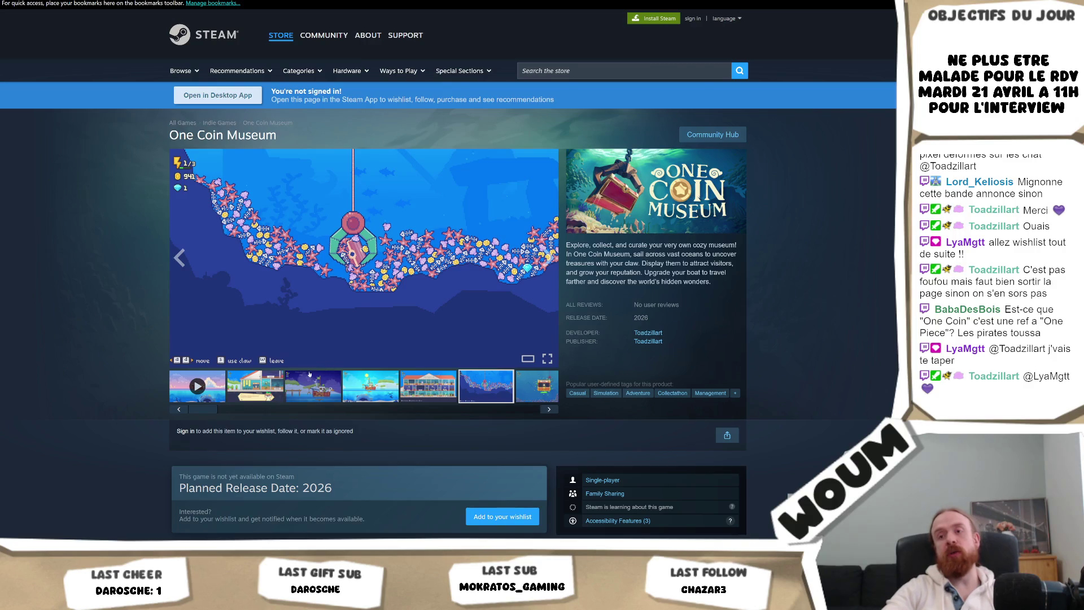
pyautogui.click(255, 387)
pyautogui.click(370, 387)
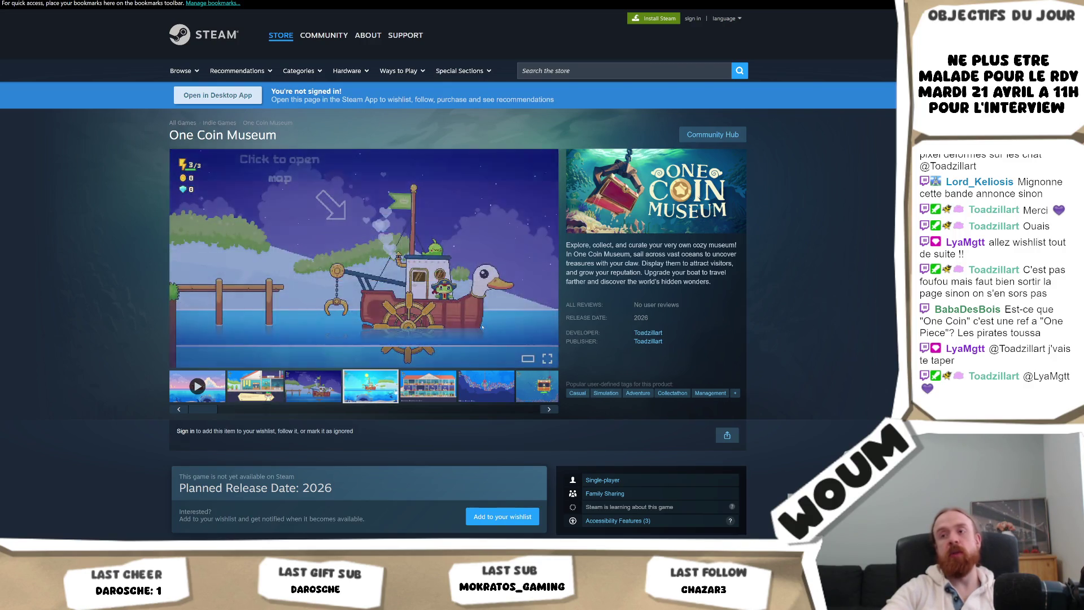
pyautogui.click(434, 388)
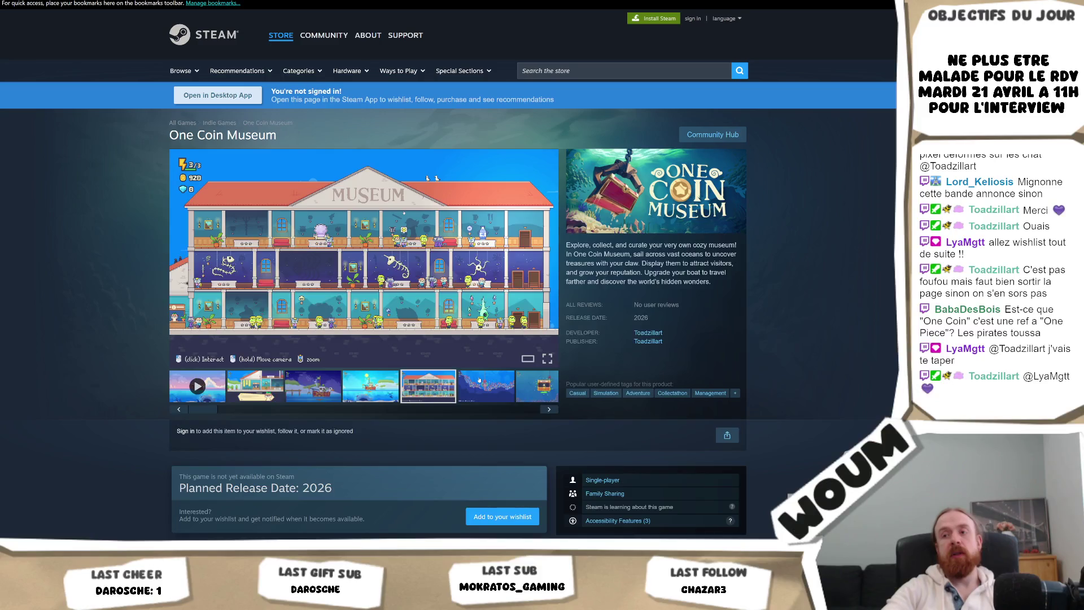
pyautogui.click(480, 382)
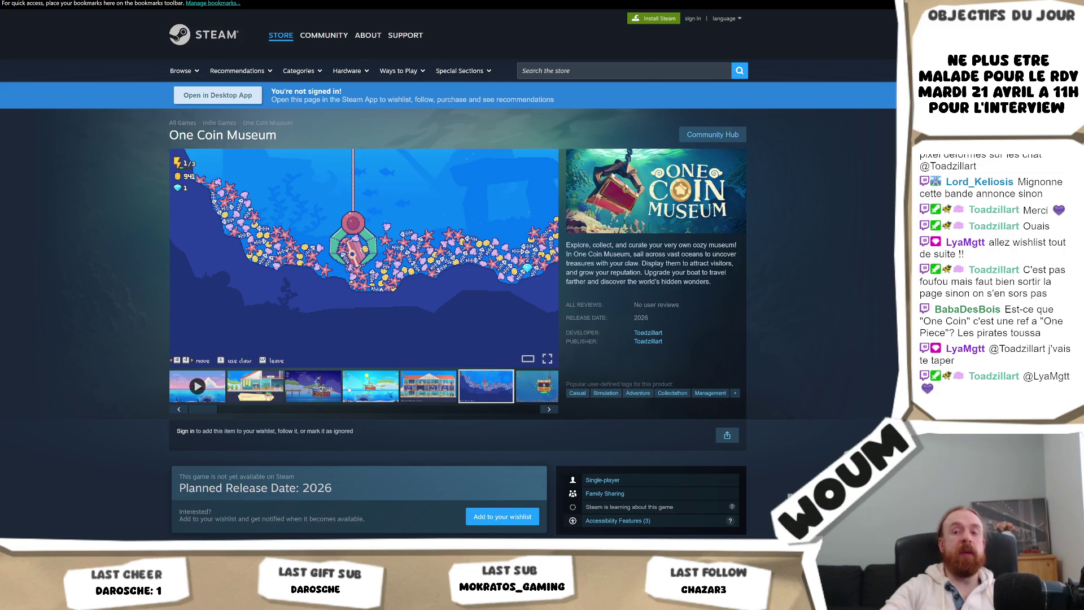
pyautogui.click(173, 388)
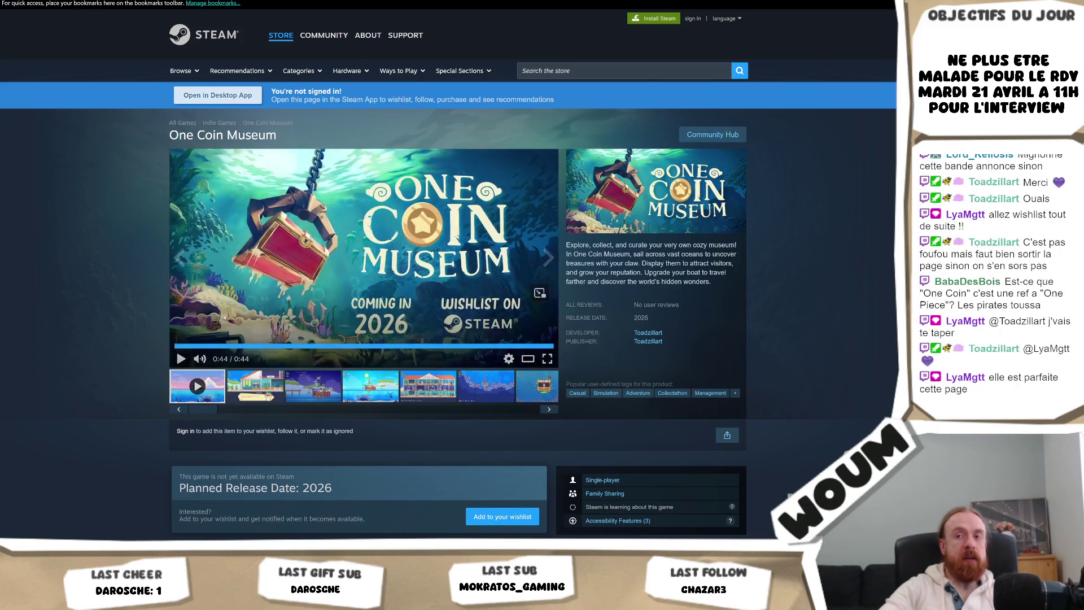
# - Restart the trailer muted and pause it on the title card at 0:38
pyautogui.click(180, 346)
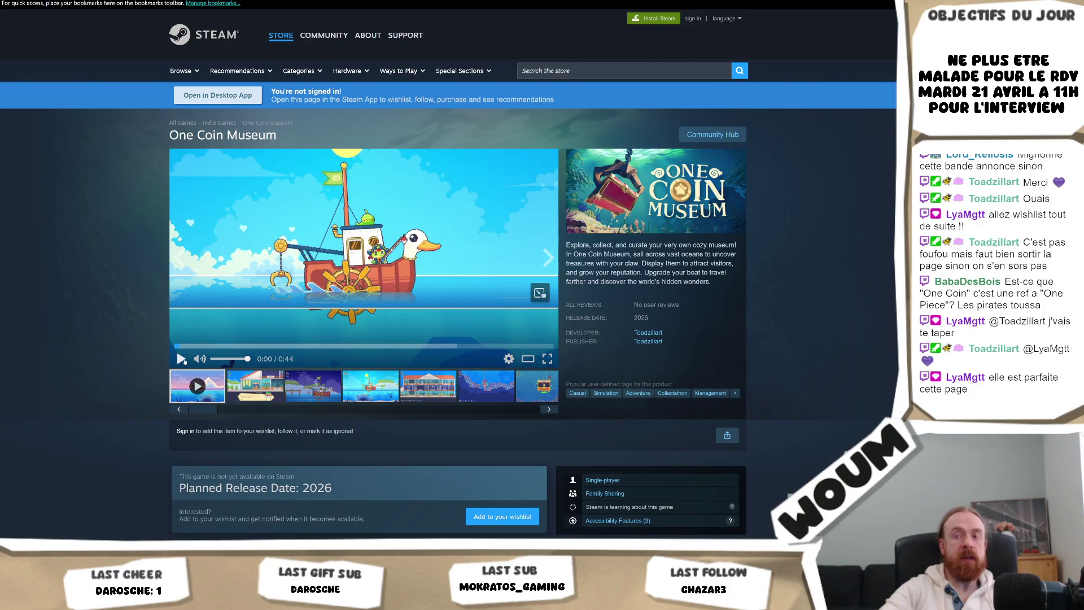
pyautogui.click(200, 359)
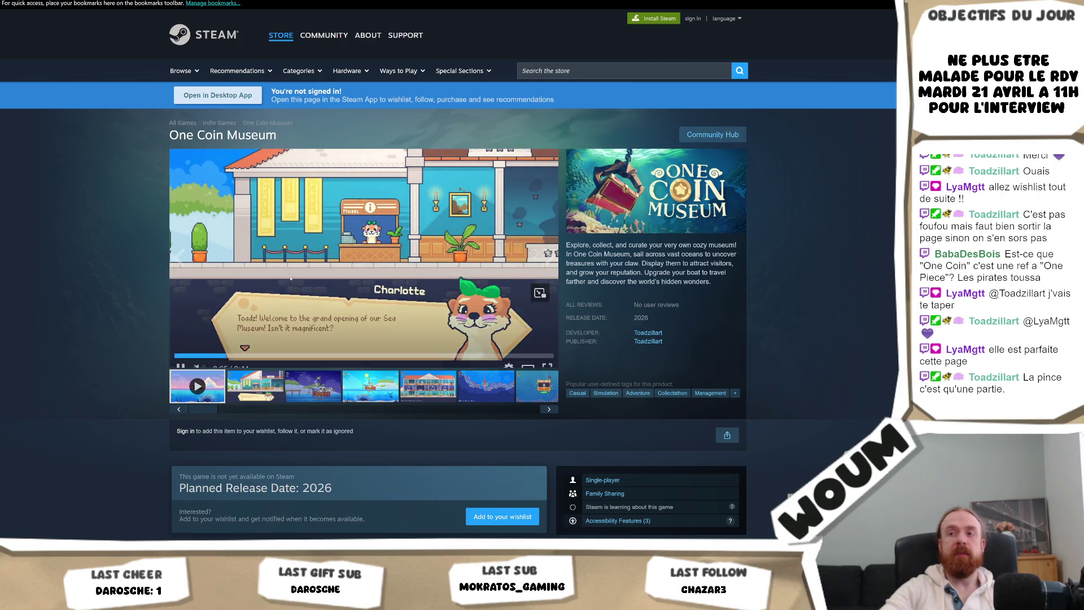
pyautogui.click(323, 276)
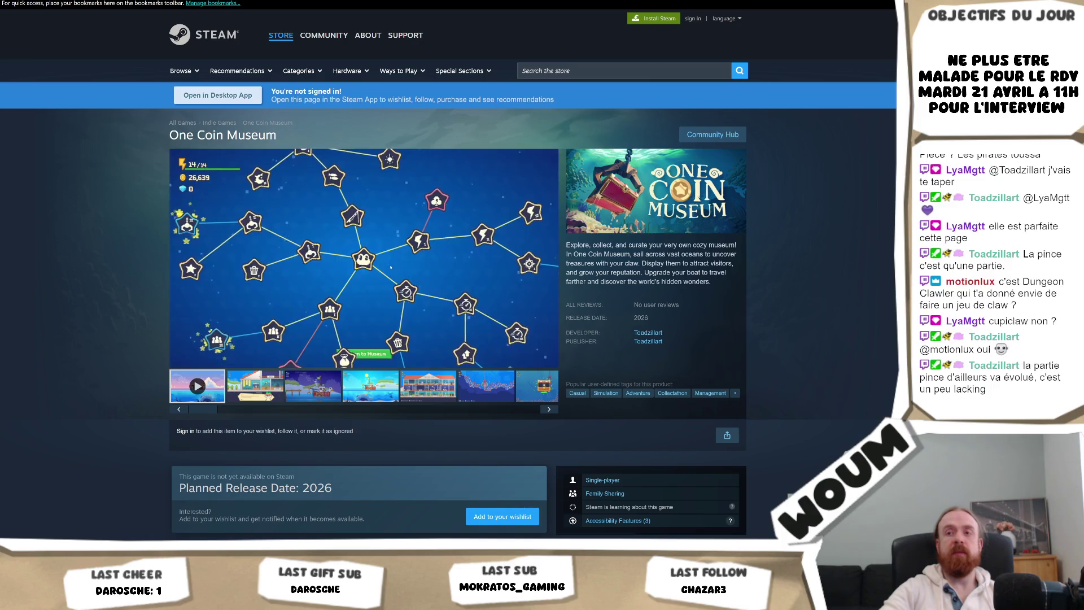
pyautogui.click(423, 272)
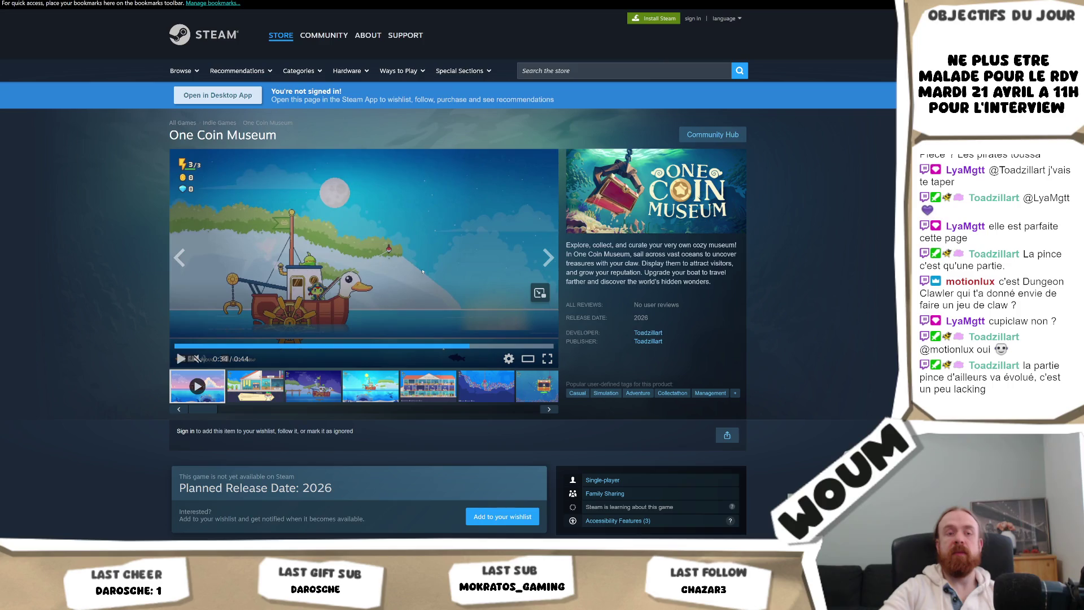
pyautogui.click(454, 261)
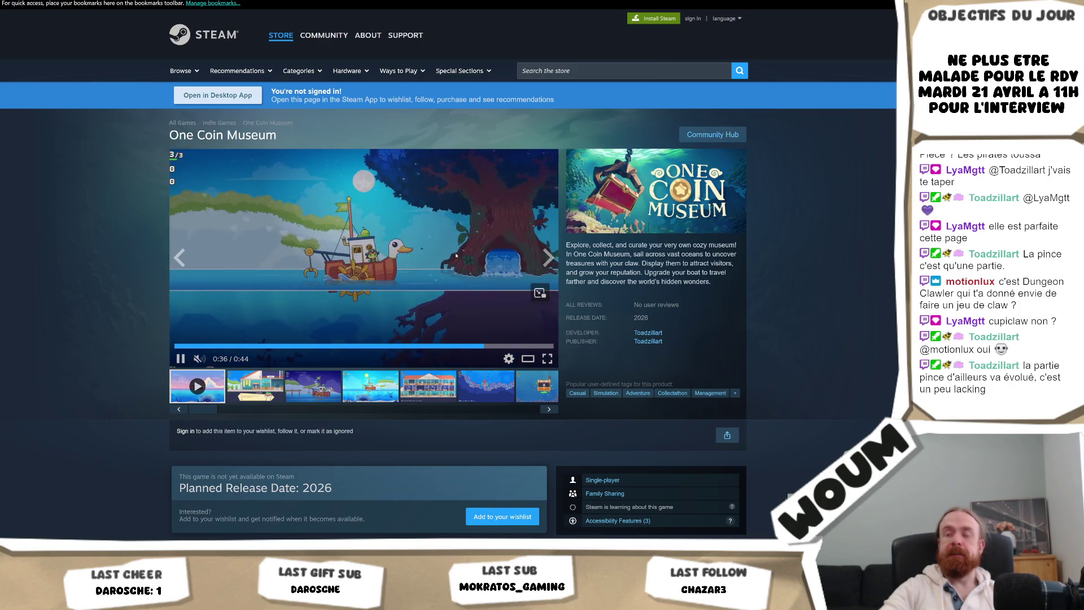
pyautogui.click(454, 259)
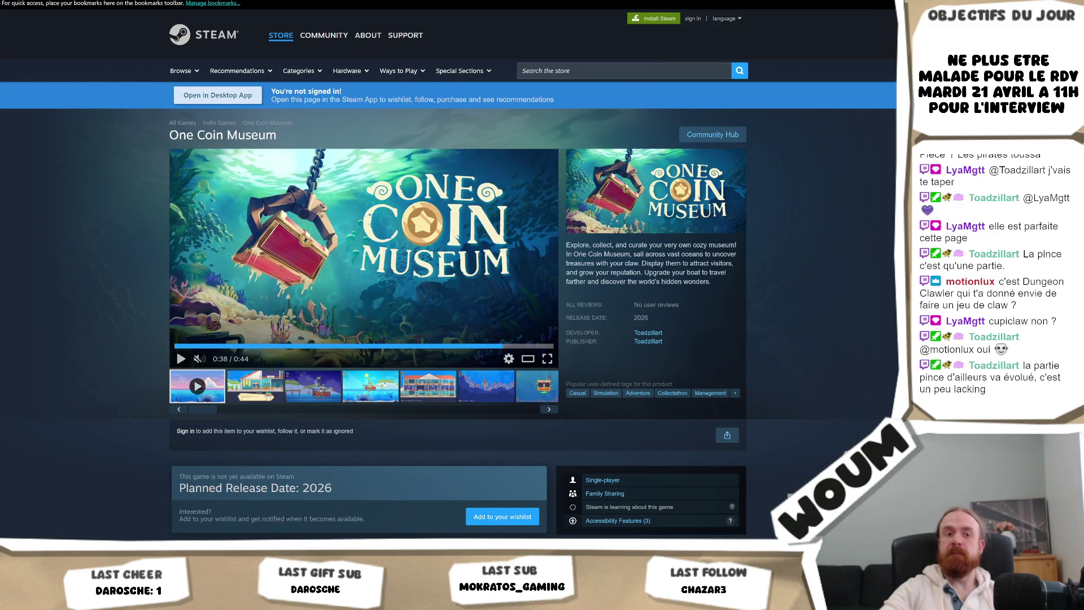
pyautogui.scroll(-2, 390, 379)
pyautogui.scroll(-10, 395, 364)
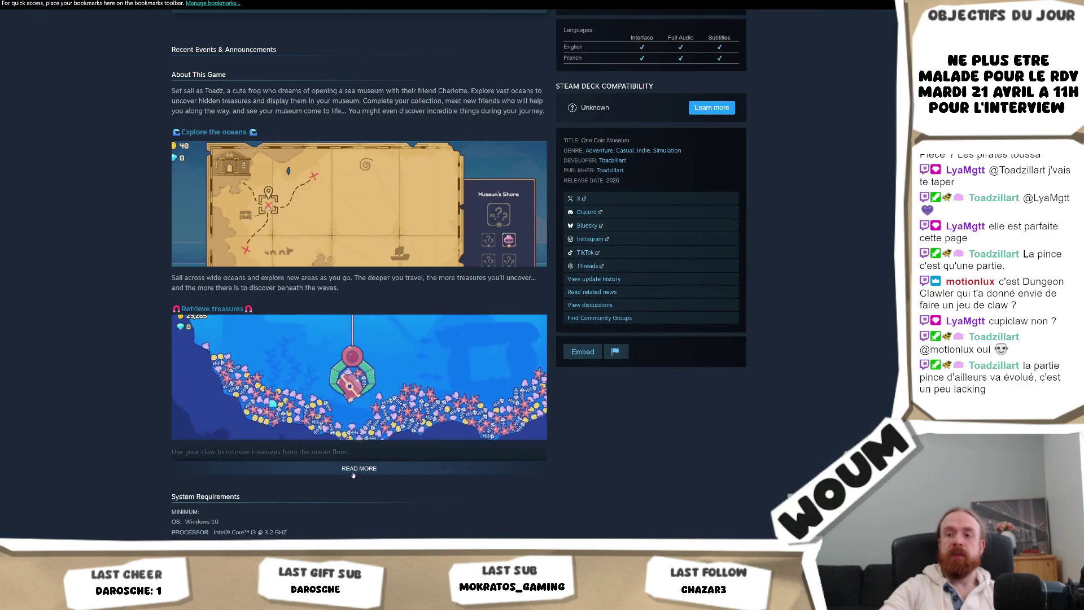
# - Expand About This Game with READ MORE, scroll through it, then return to the top
pyautogui.click(359, 468)
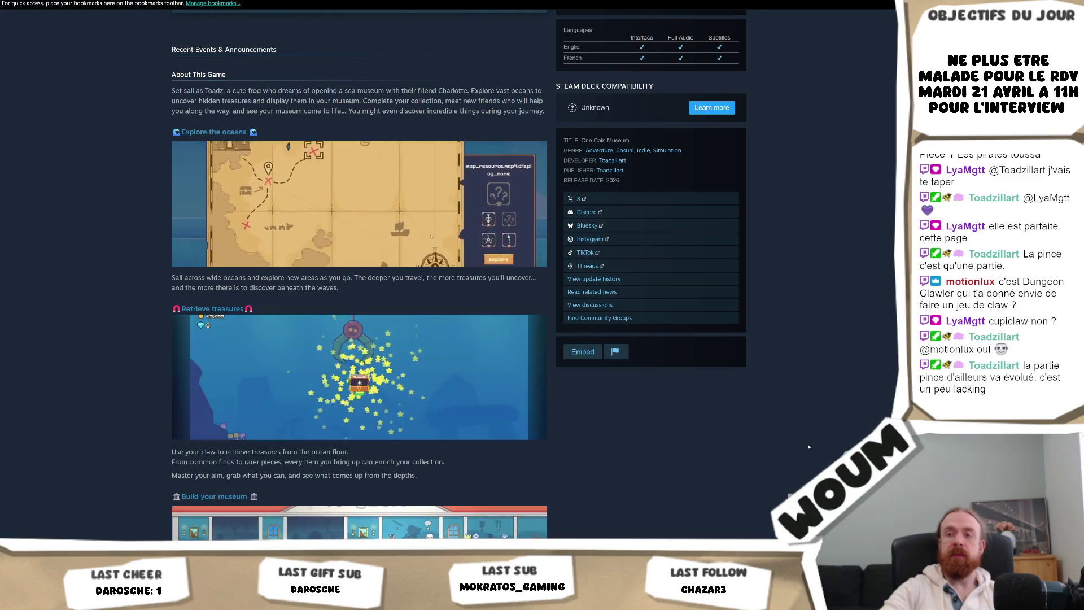
pyautogui.scroll(-2, 809, 446)
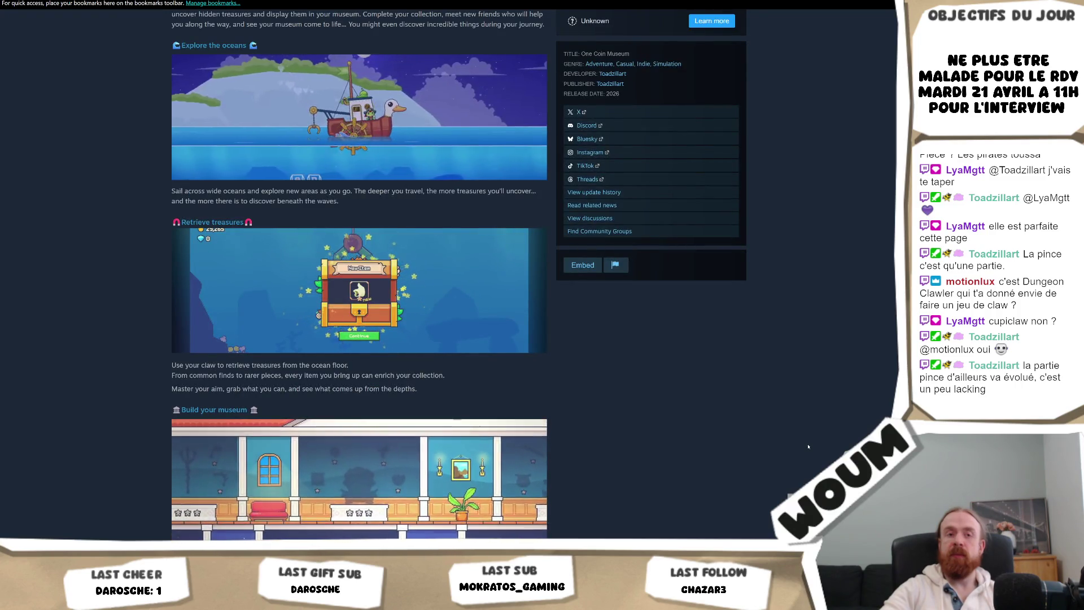
pyautogui.scroll(-2, 807, 446)
pyautogui.scroll(-4, 804, 444)
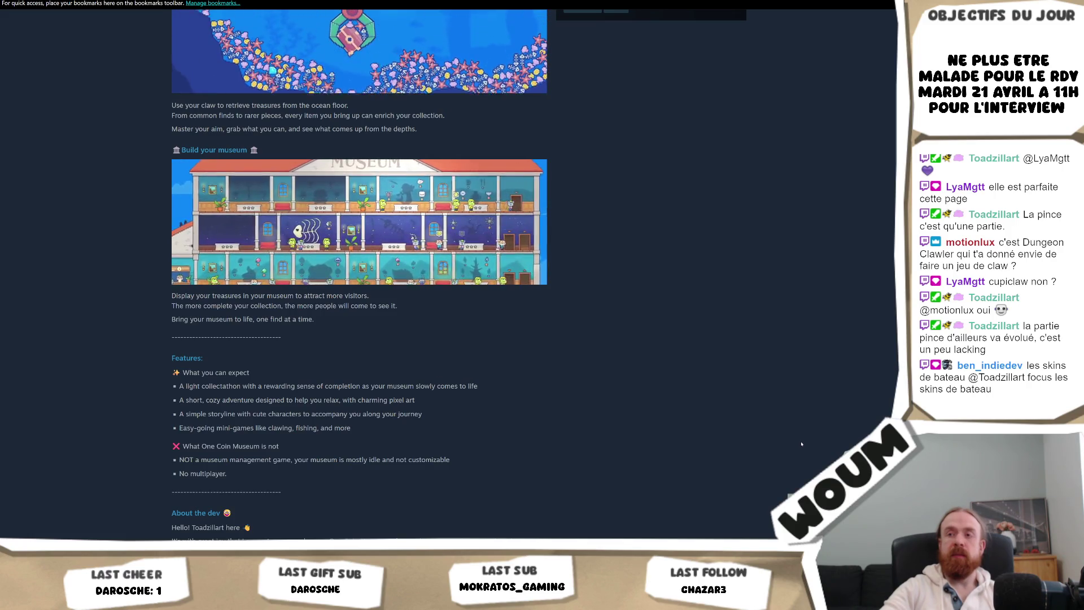
pyautogui.scroll(-2, 801, 444)
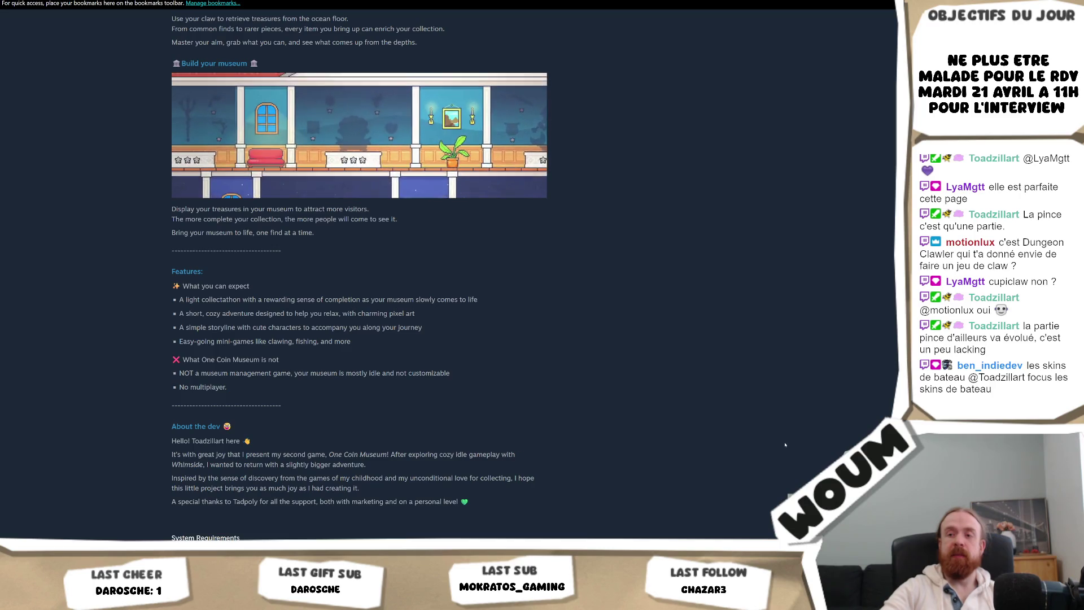
pyautogui.scroll(-2, 734, 438)
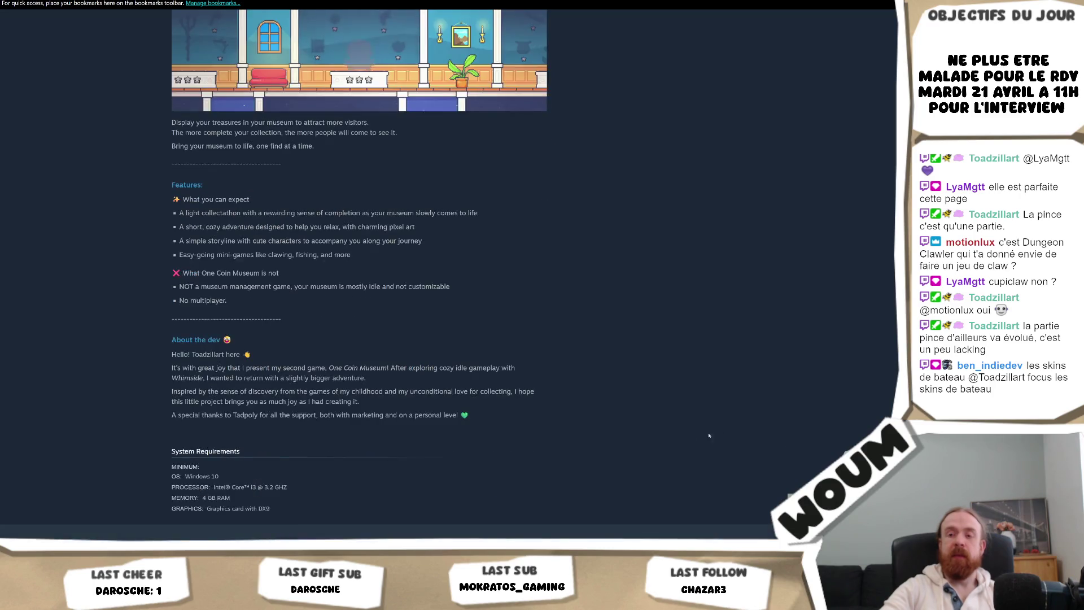
pyautogui.scroll(10, 589, 384)
pyautogui.scroll(8, 590, 384)
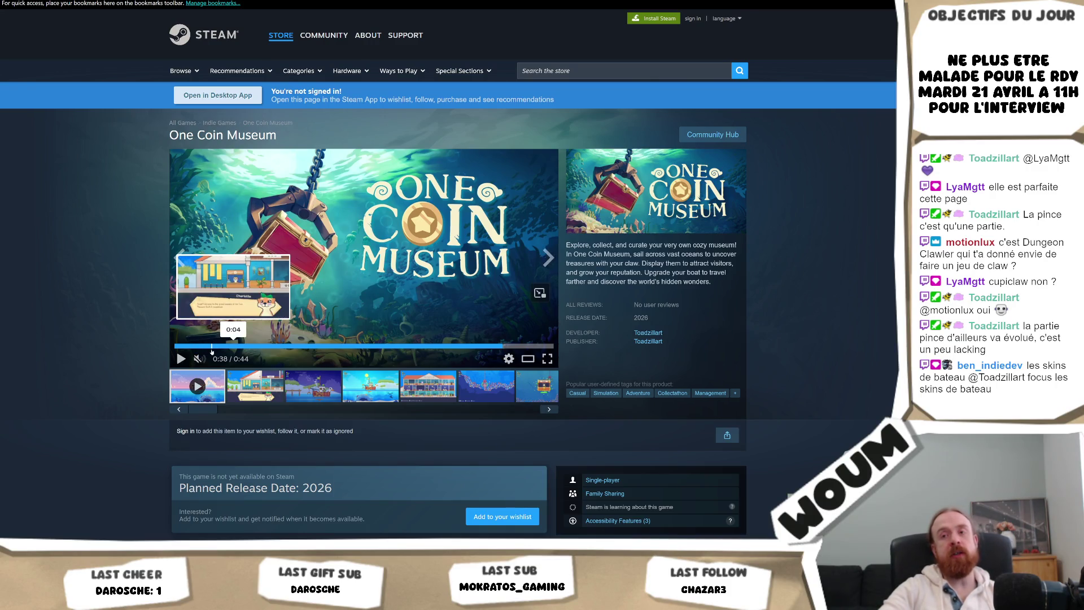
# - Jump the trailer to the Charlotte scene and open screenshot 2 in the large viewer
pyautogui.click(220, 345)
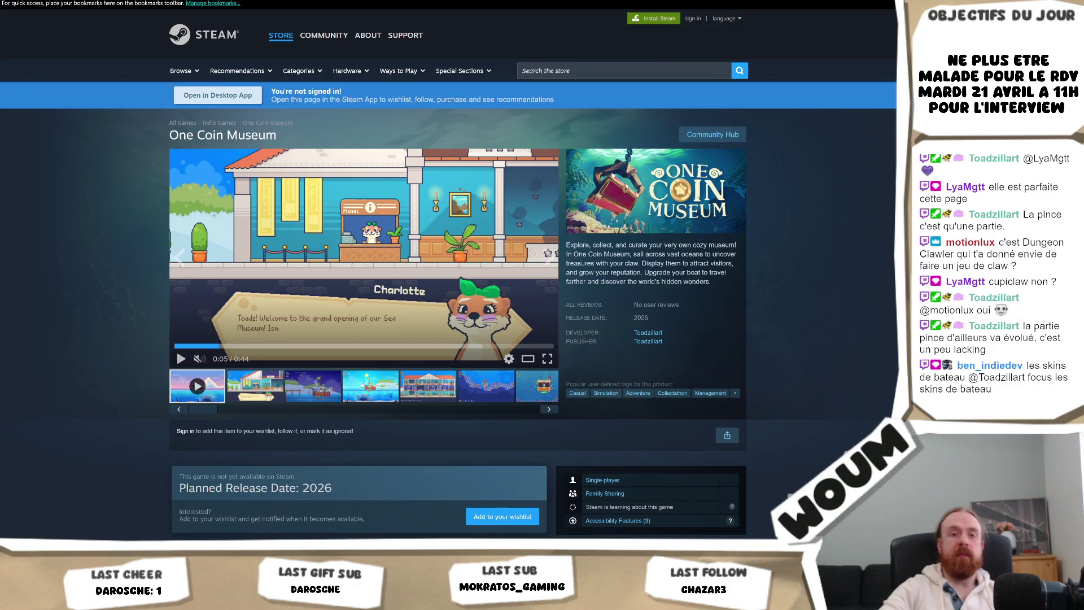
pyautogui.click(274, 397)
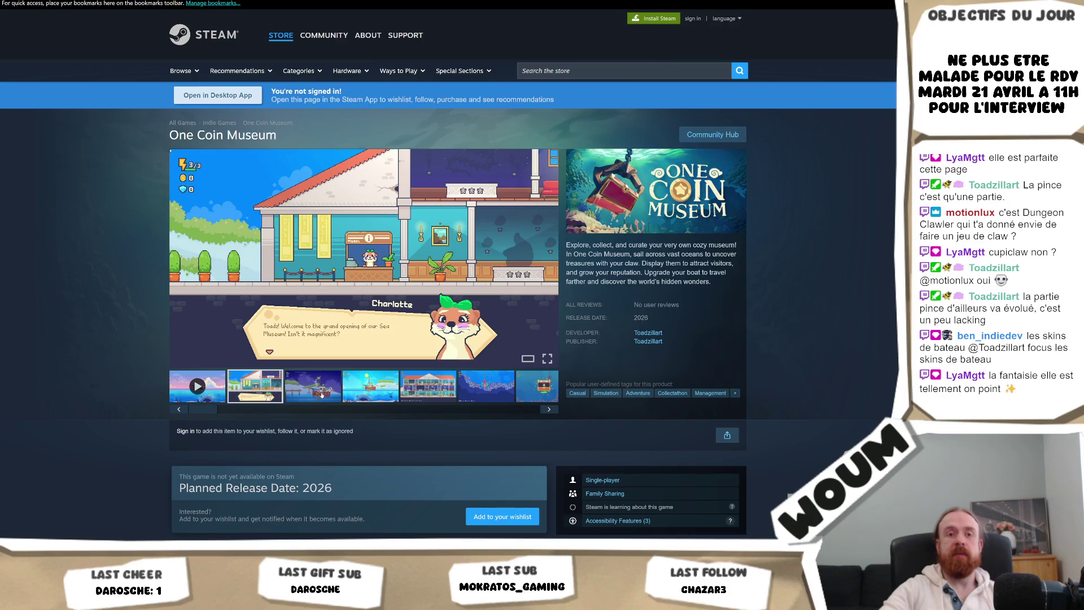
pyautogui.click(345, 360)
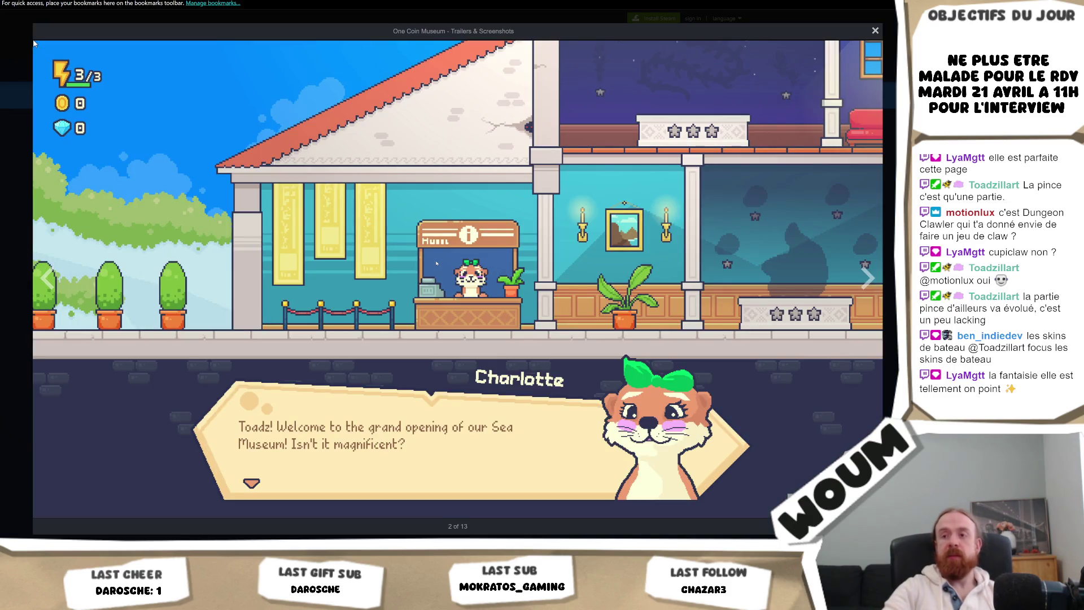
# - Step through the screenshots to the upgrade star map, then close the viewer
pyautogui.press('Right')
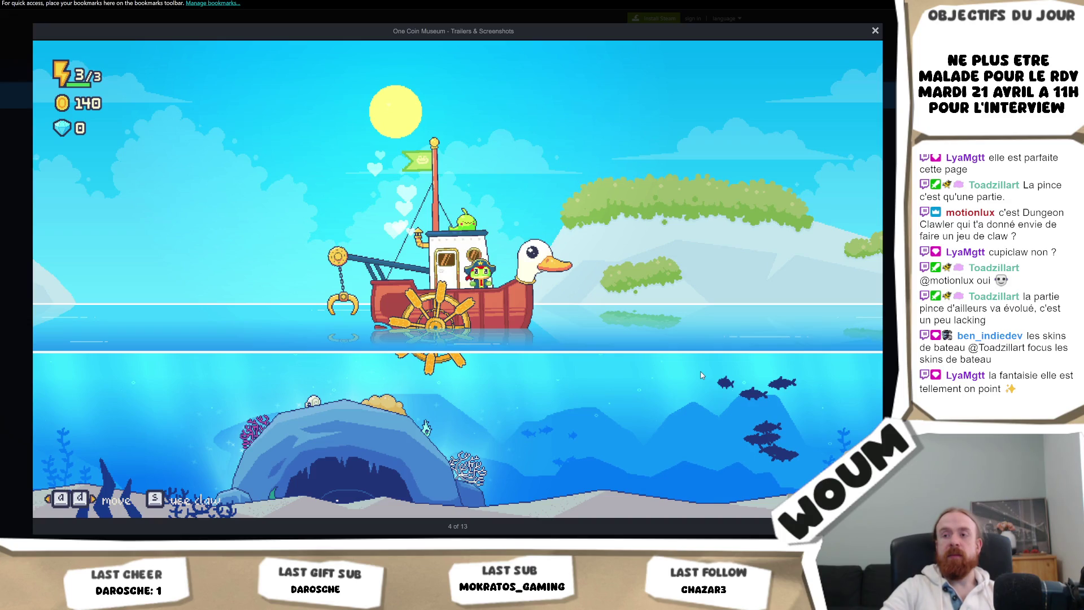
pyautogui.press('Right')
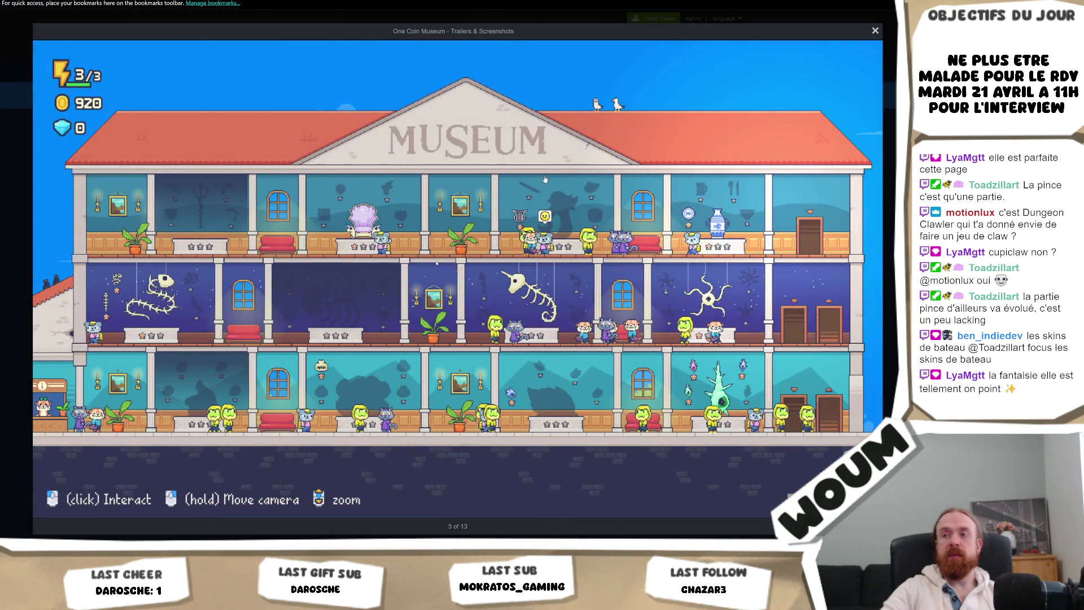
pyautogui.press('Right')
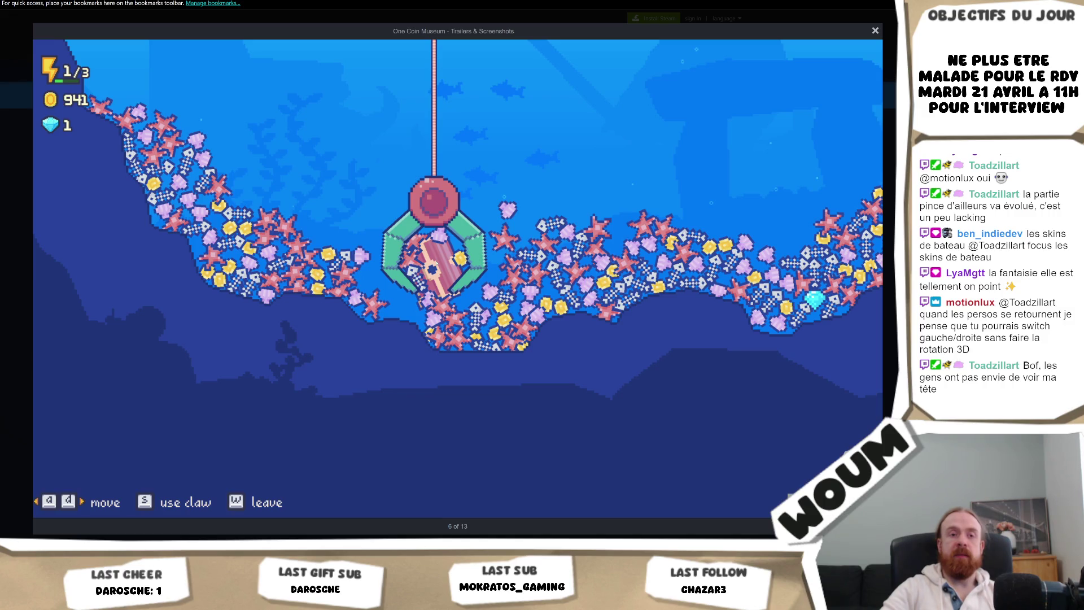
pyautogui.press('Right')
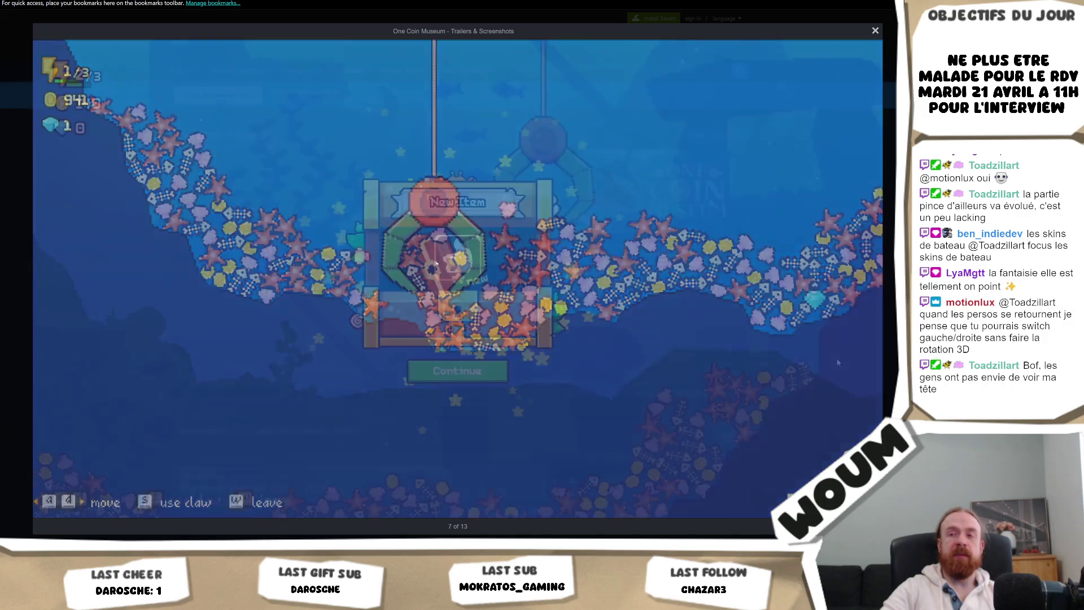
pyautogui.press('Right')
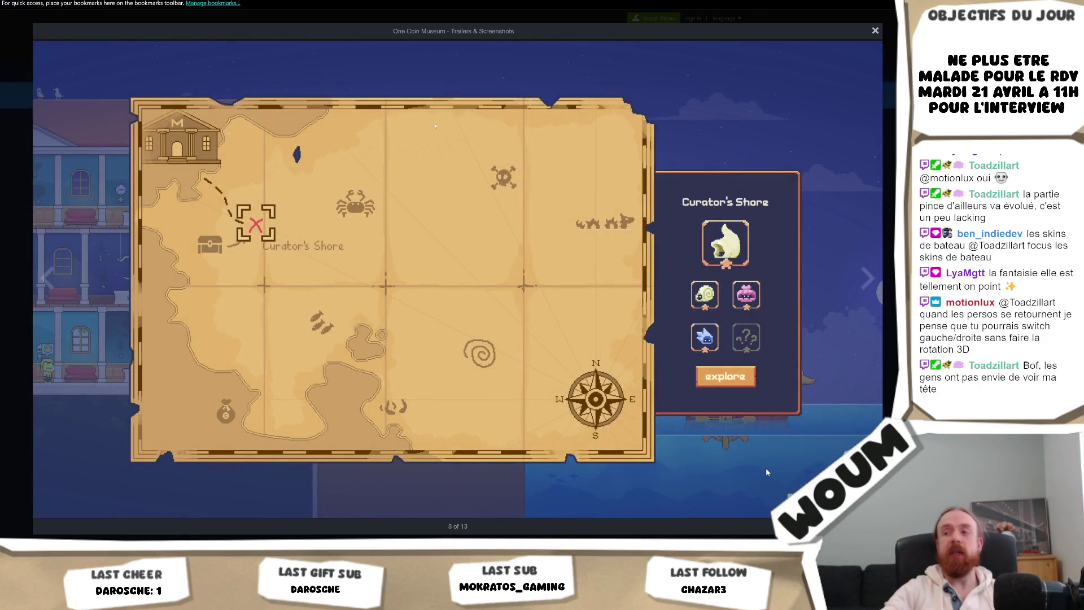
pyautogui.press('Right')
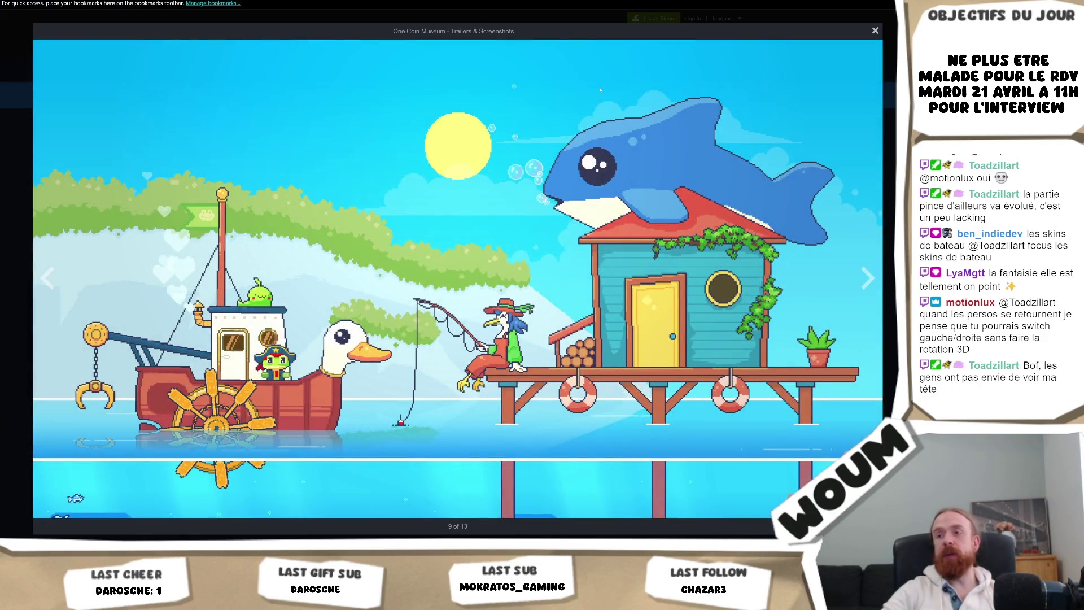
pyautogui.press('Right')
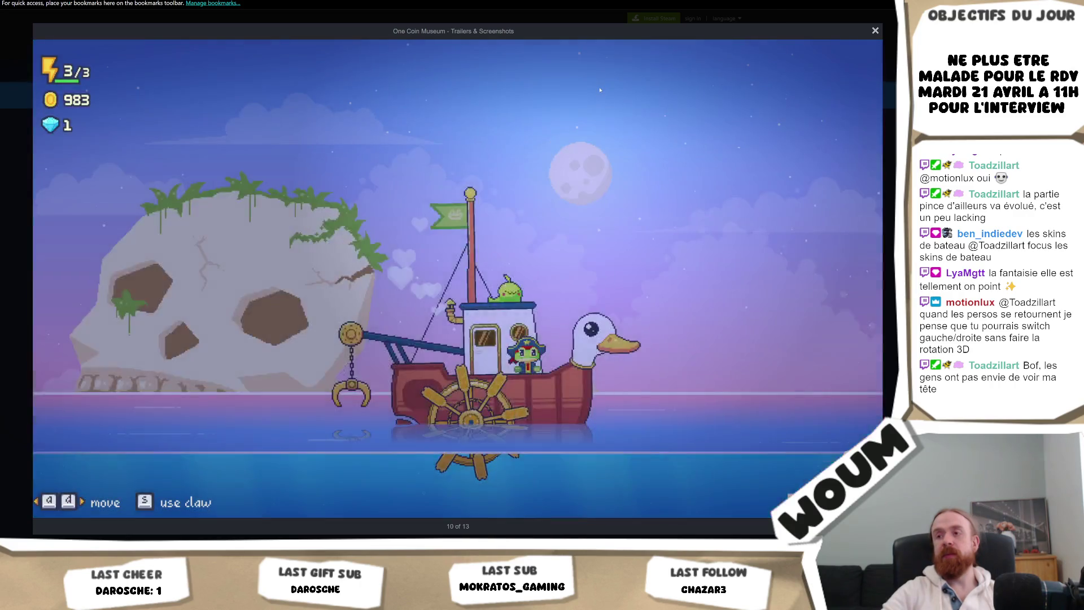
pyautogui.press('Right')
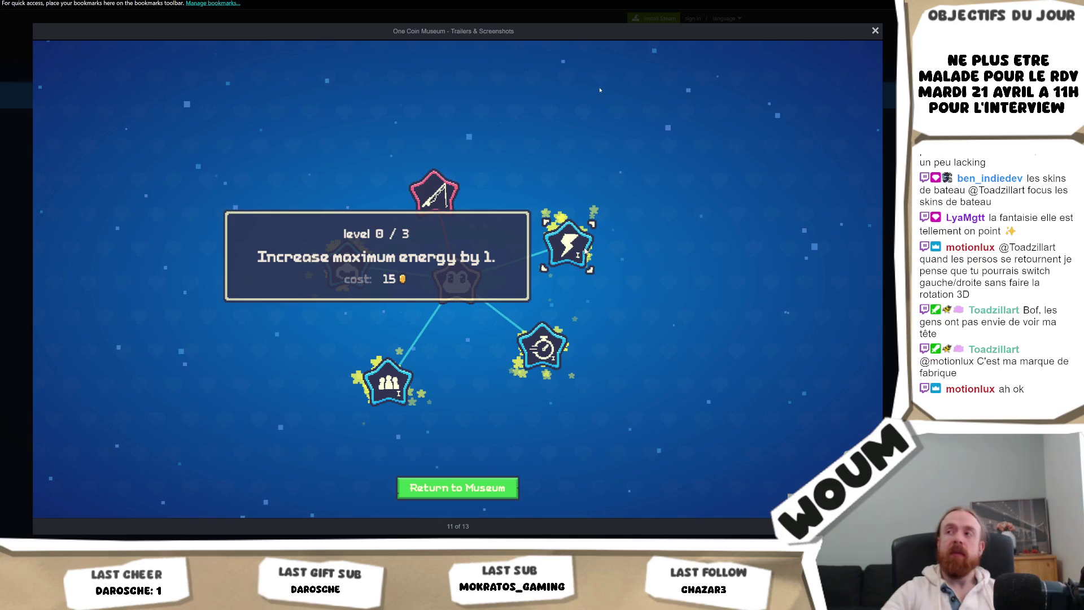
pyautogui.press('Escape')
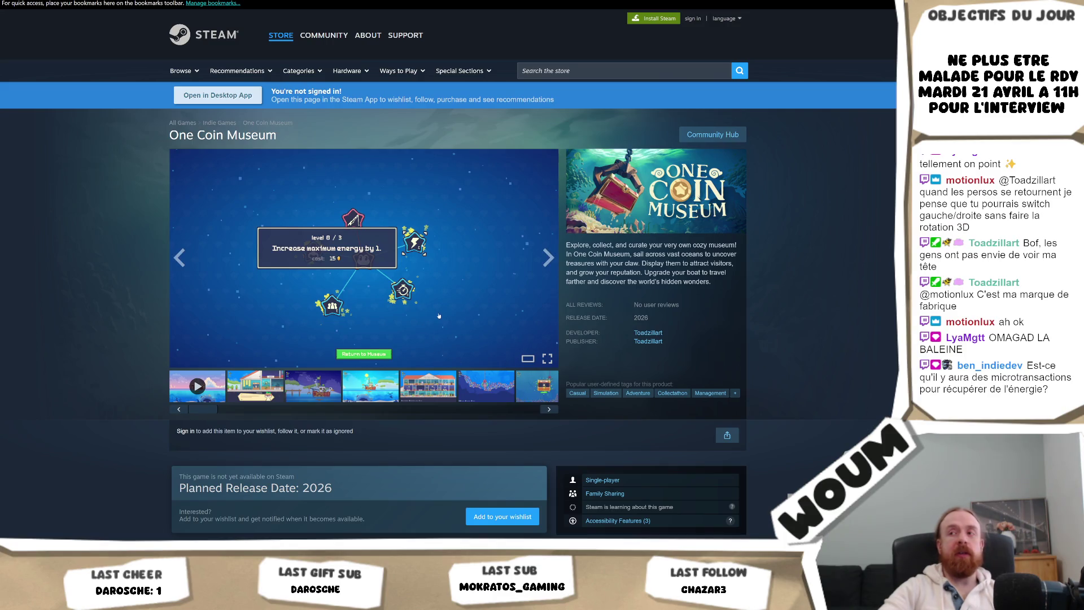
# - Open the tree and portal screenshot enlarged in the viewer
pyautogui.scroll(-5, 536, 401)
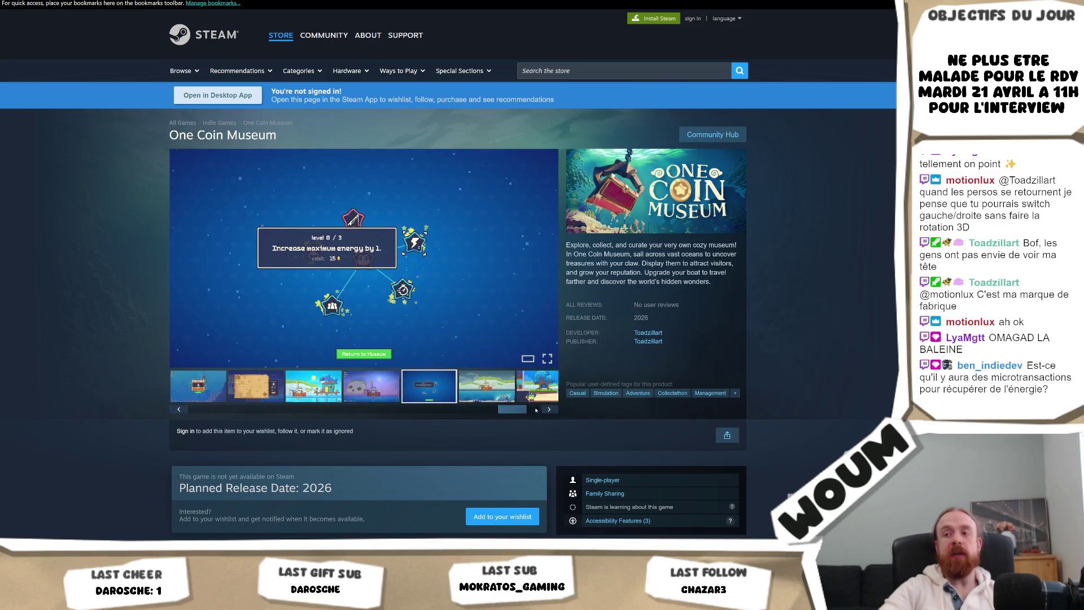
pyautogui.click(531, 398)
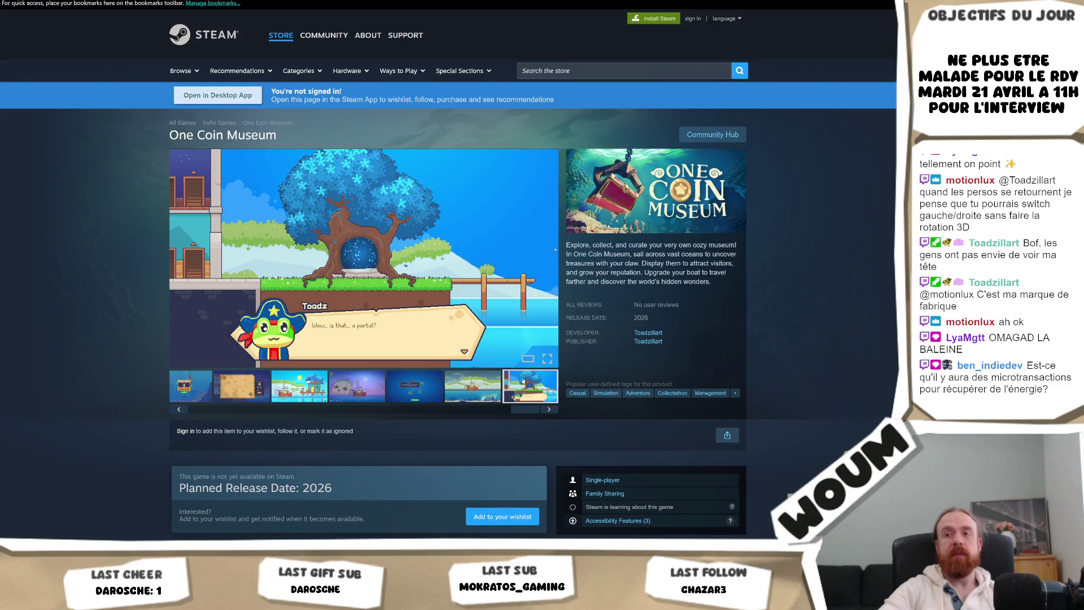
pyautogui.click(555, 250)
pyautogui.click(875, 256)
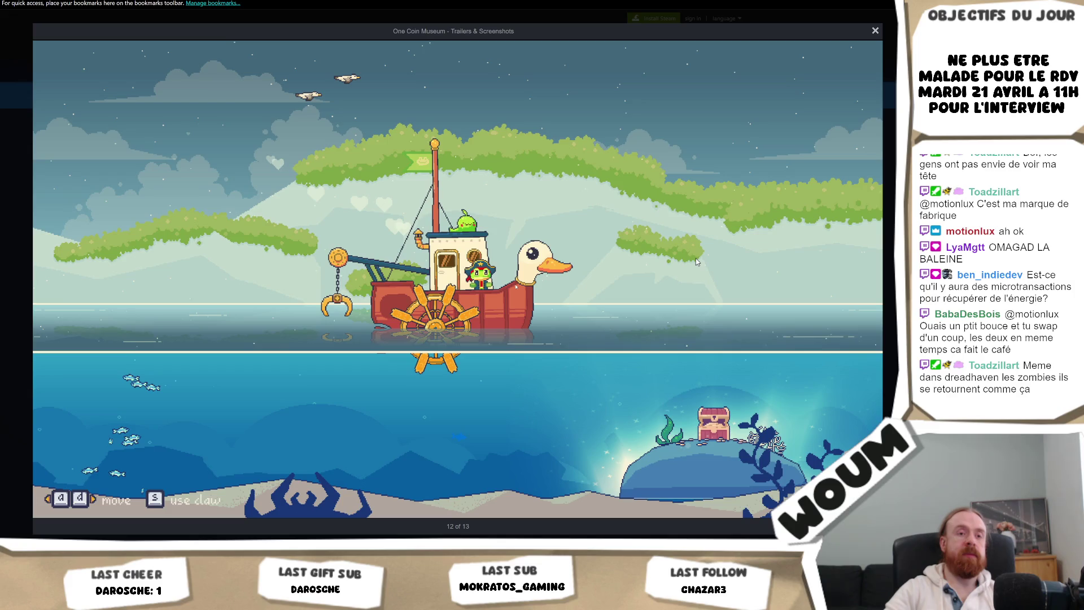
# - Page back through the screenshots to the trailer and close the viewer
pyautogui.press('Left')
pyautogui.press('Left')
pyautogui.press('Left')
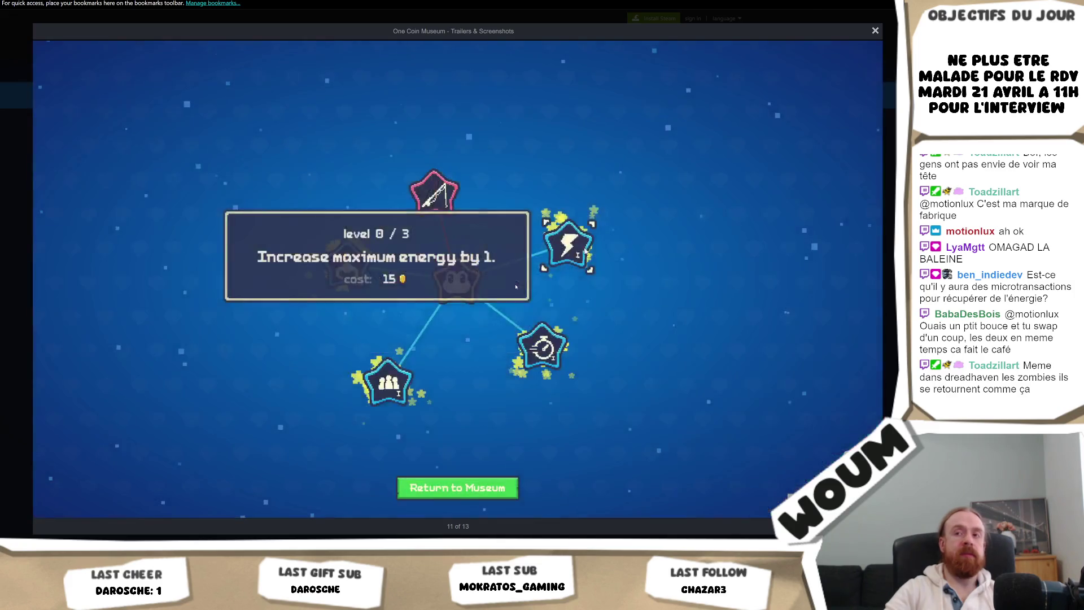
pyautogui.press('Left')
pyautogui.press('Left')
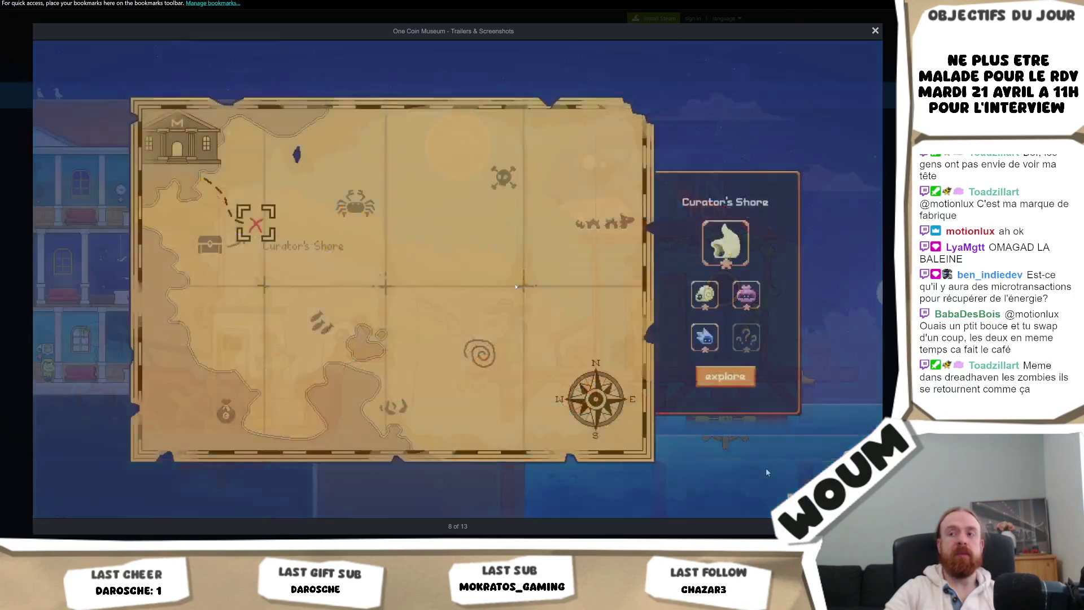
pyautogui.press('Left')
pyautogui.press('Left')
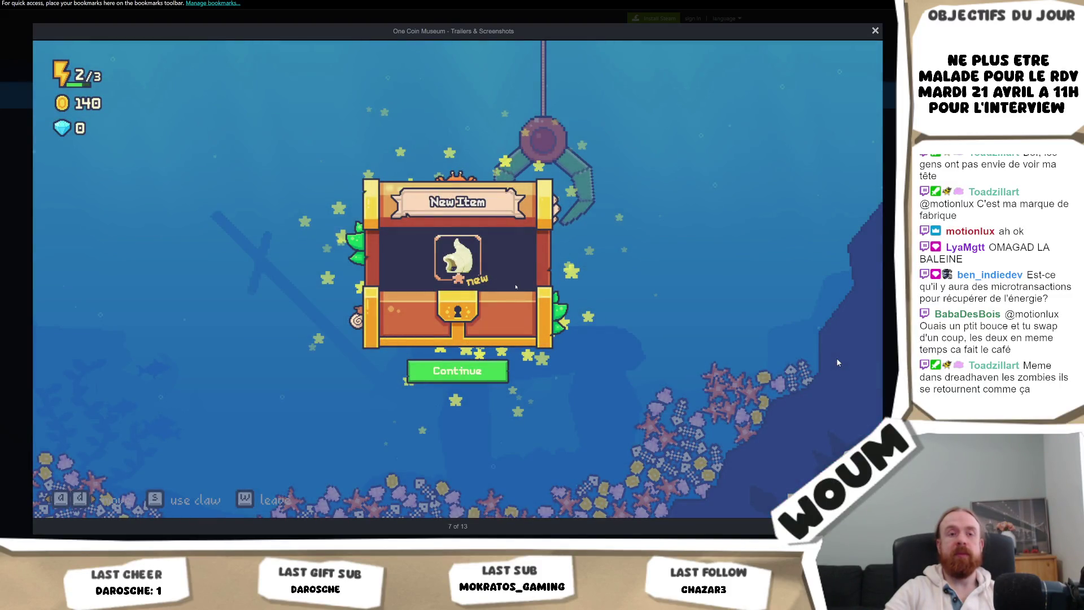
pyautogui.press('Right')
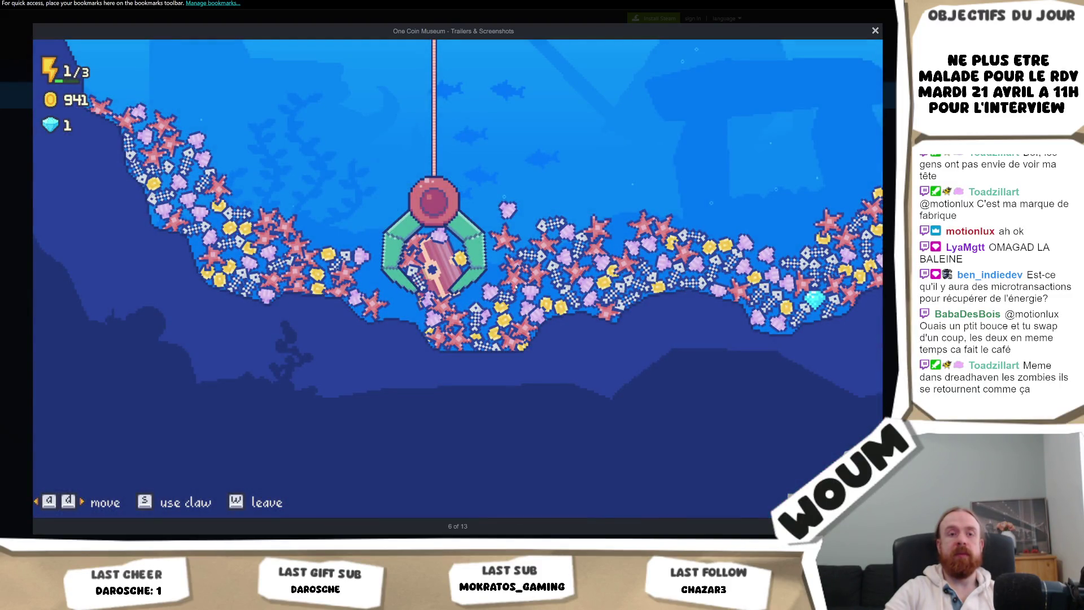
pyautogui.press('Left')
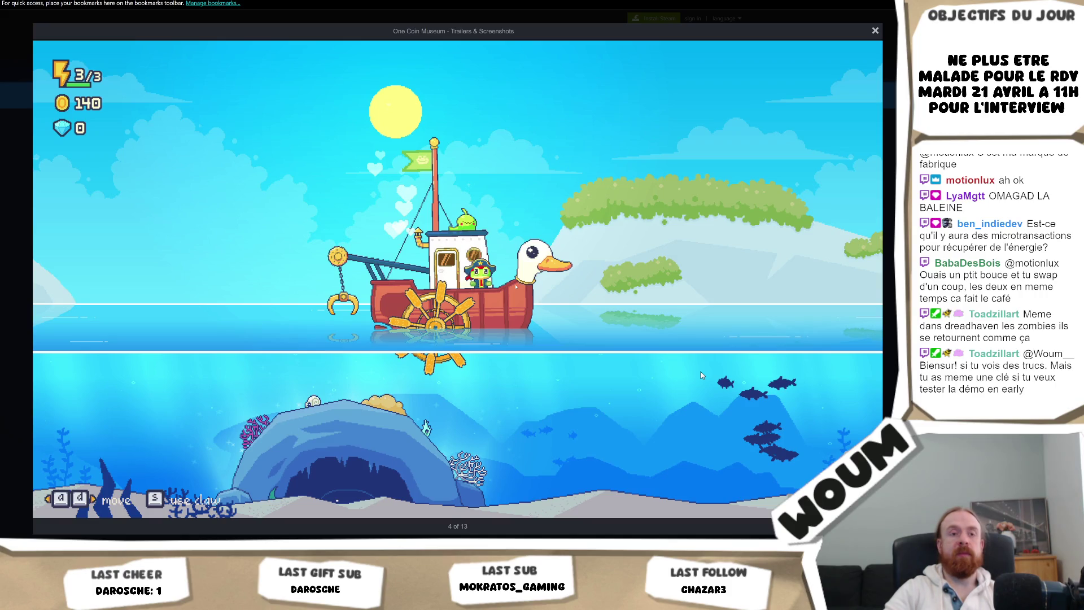
pyautogui.press('Left')
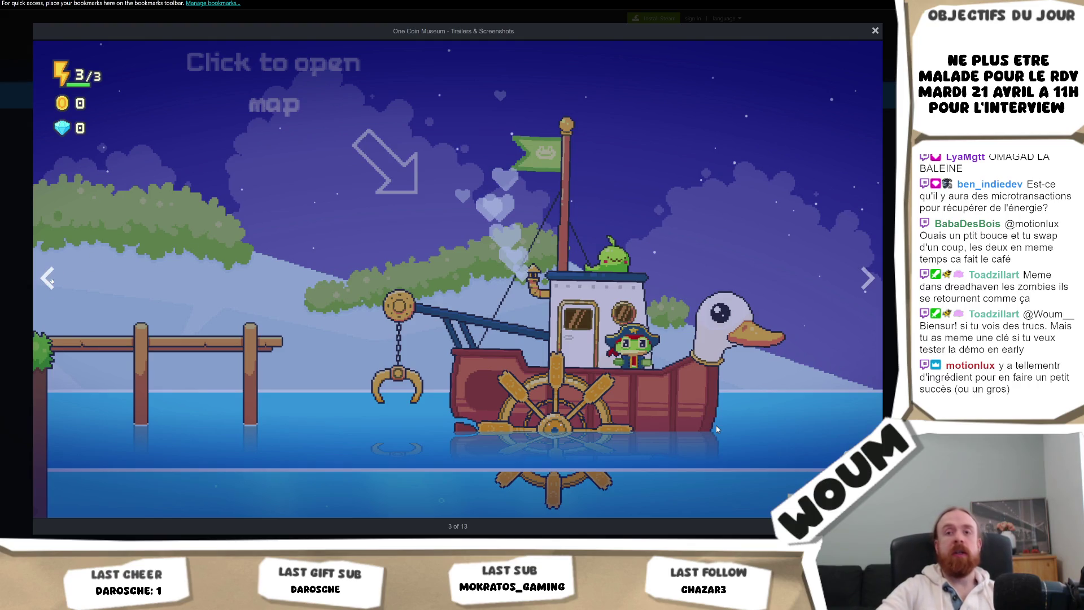
pyautogui.click(48, 283)
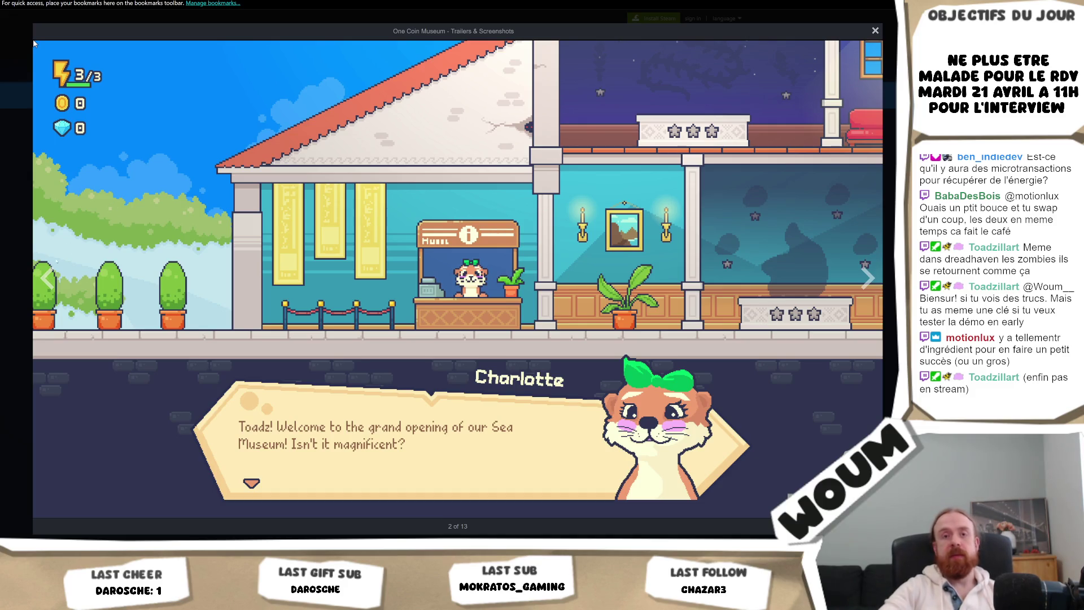
pyautogui.click(49, 280)
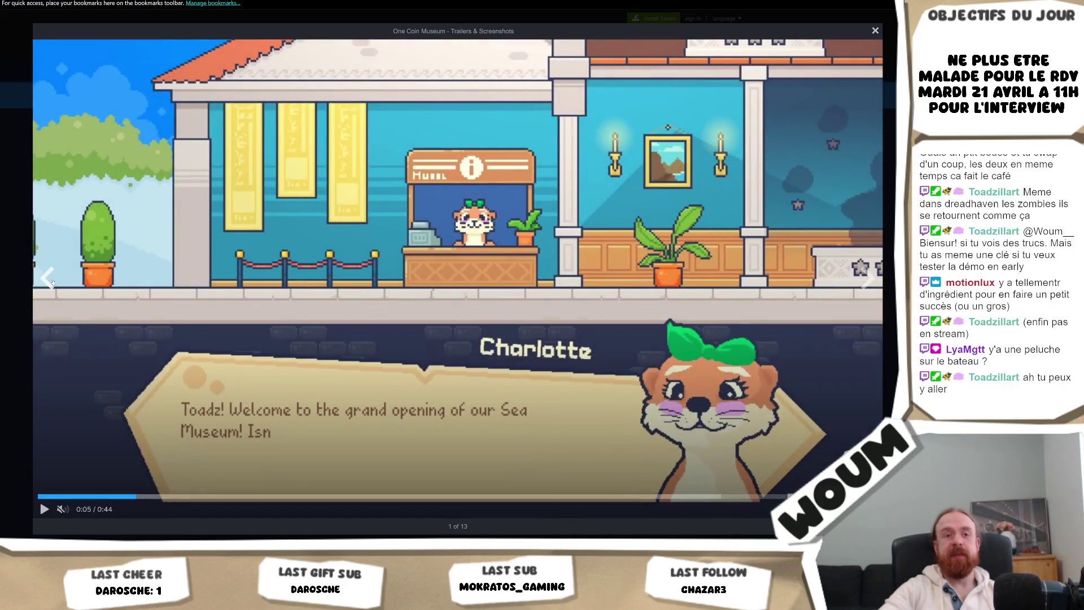
pyautogui.press('Escape')
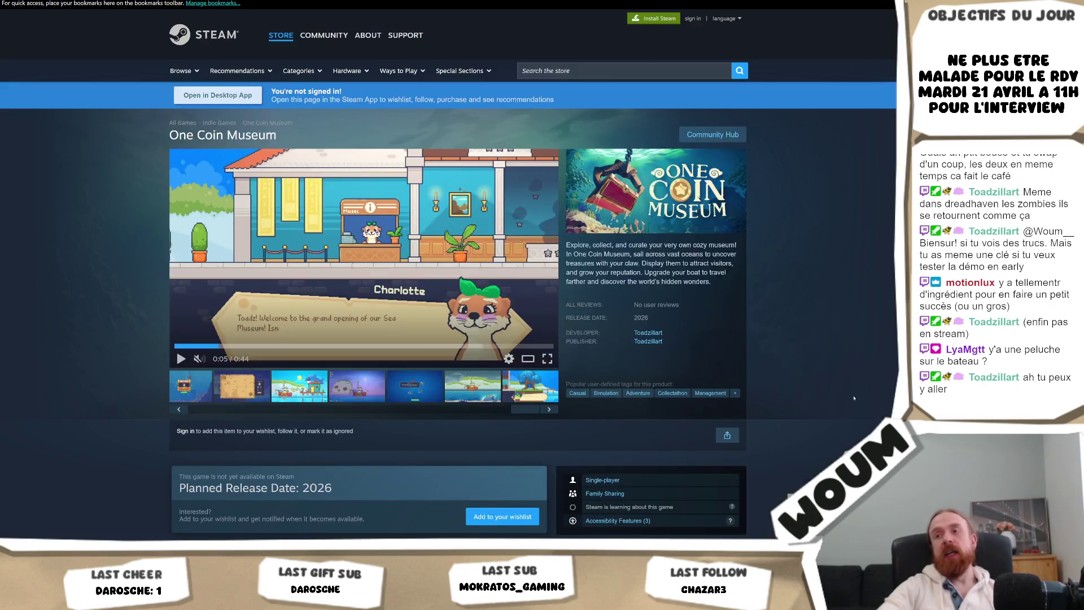
# - Enlarge the upgrade skill tree screenshot, then close the viewer
pyautogui.scroll(-2, 817, 396)
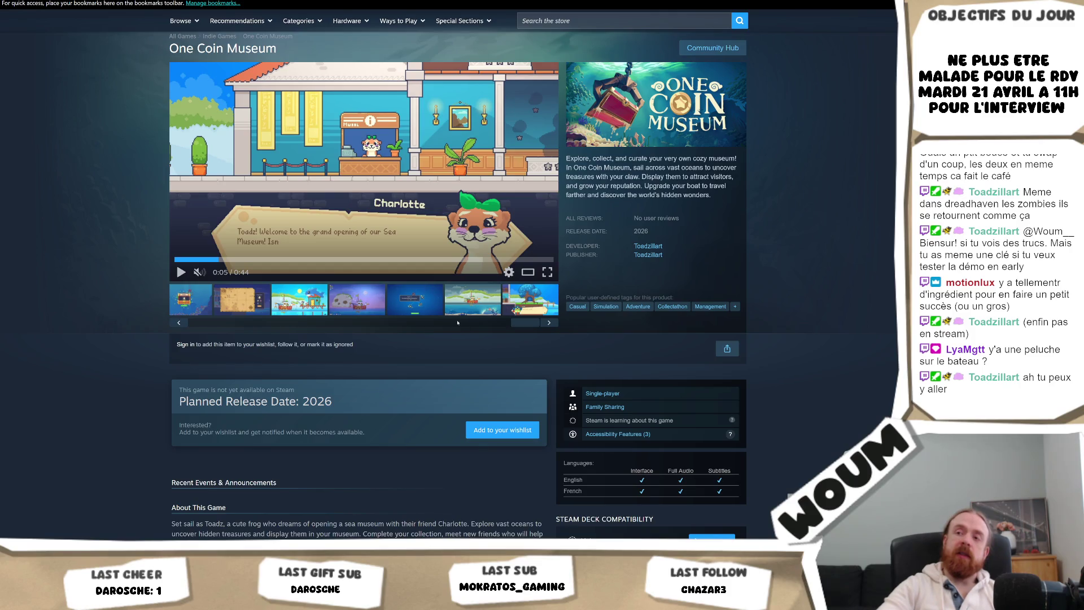
pyautogui.click(408, 301)
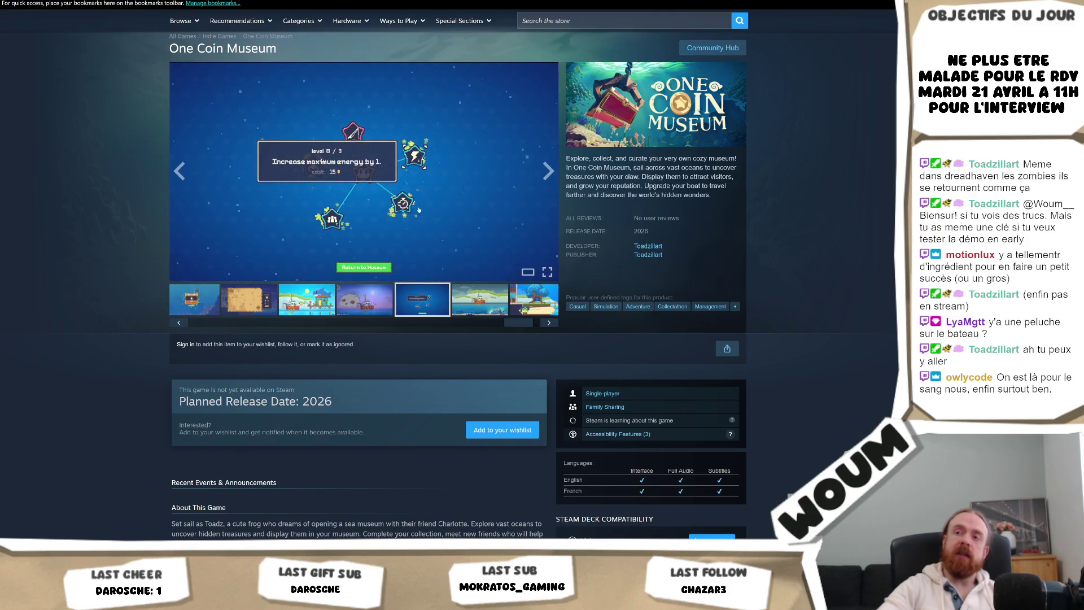
pyautogui.click(419, 210)
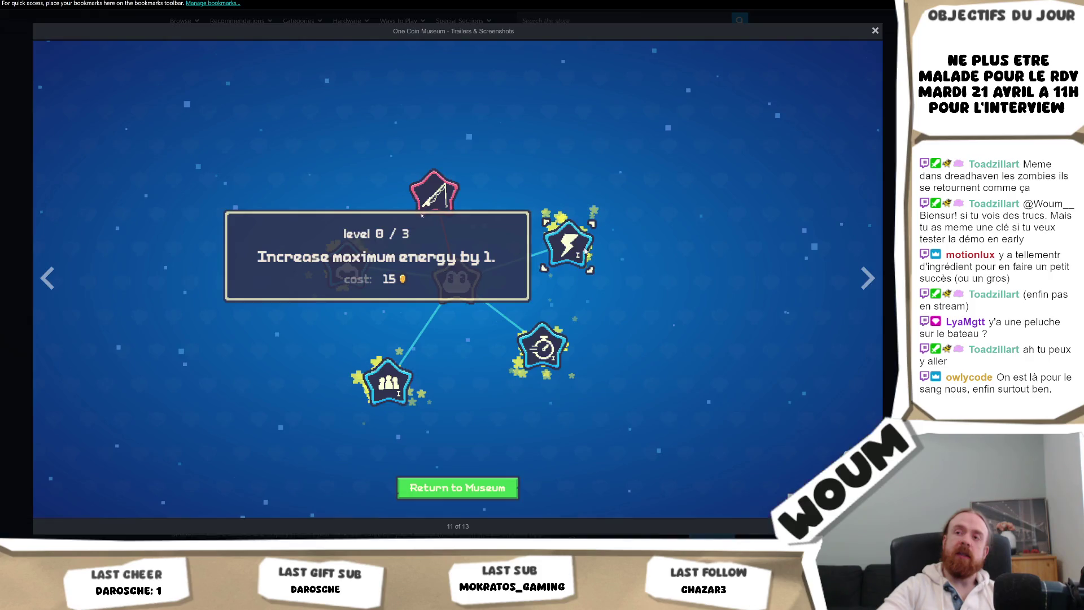
pyautogui.press('Escape')
pyautogui.scroll(-5, 302, 377)
pyautogui.scroll(5, 303, 376)
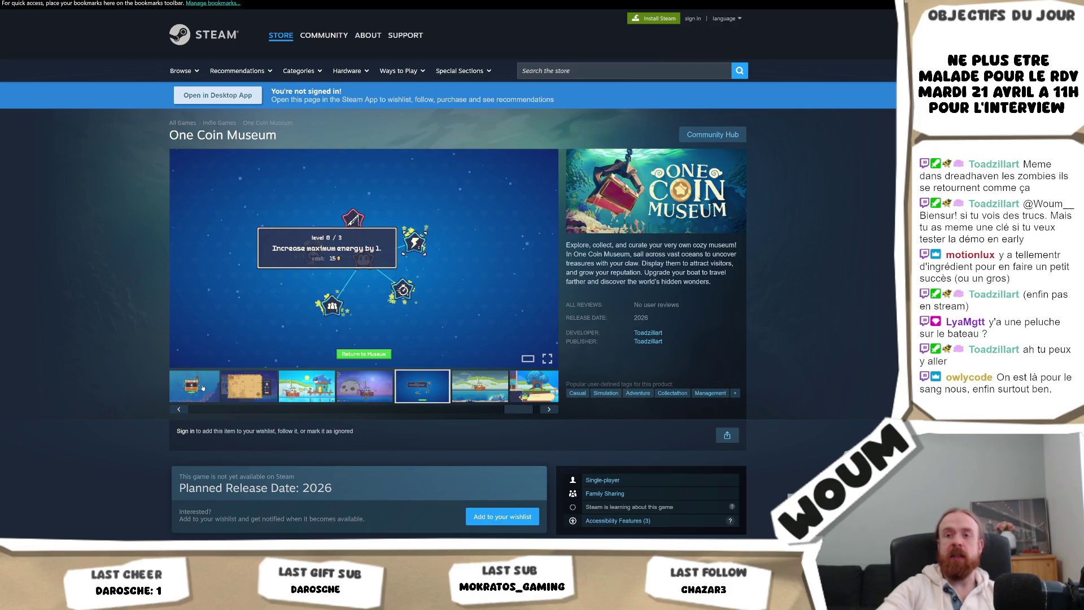
# - Show the New Item chest and claw screenshots, briefly enlarging the claw scene
pyautogui.click(186, 401)
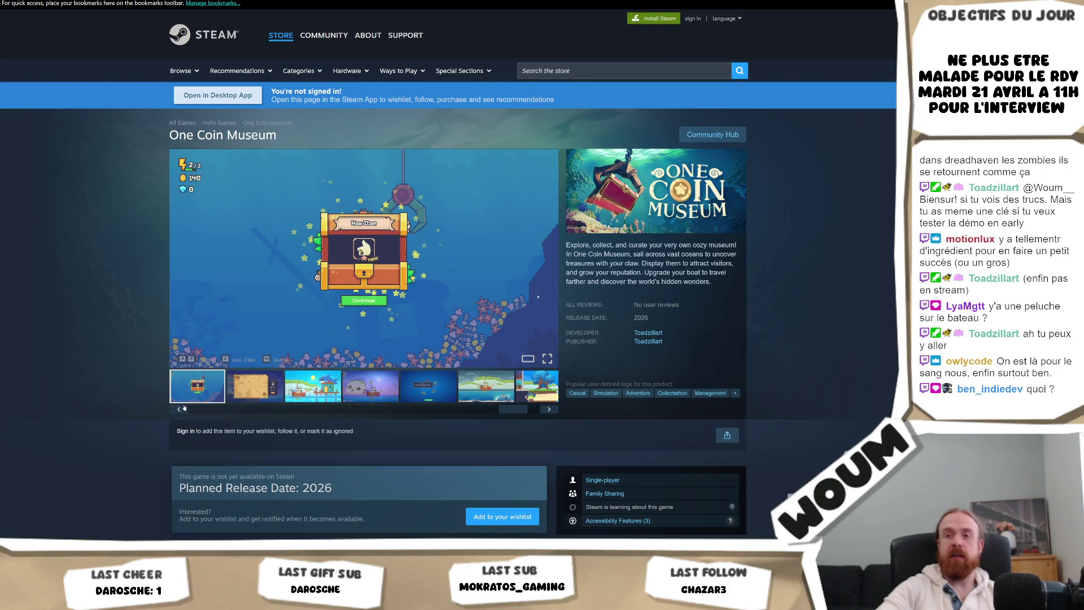
pyautogui.click(179, 409)
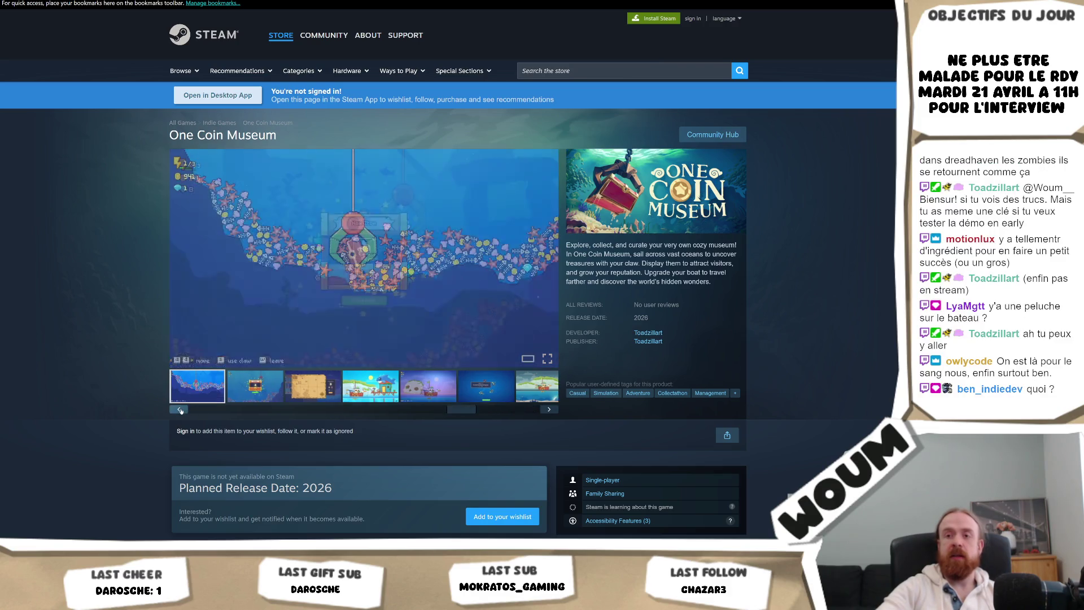
pyautogui.click(255, 386)
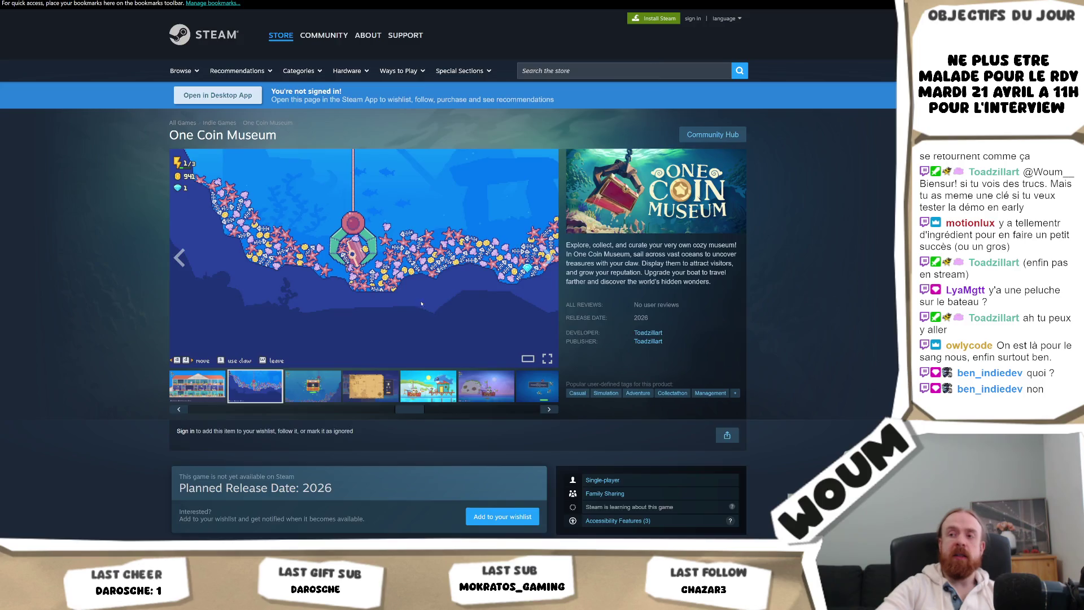
pyautogui.click(416, 302)
pyautogui.press('Escape')
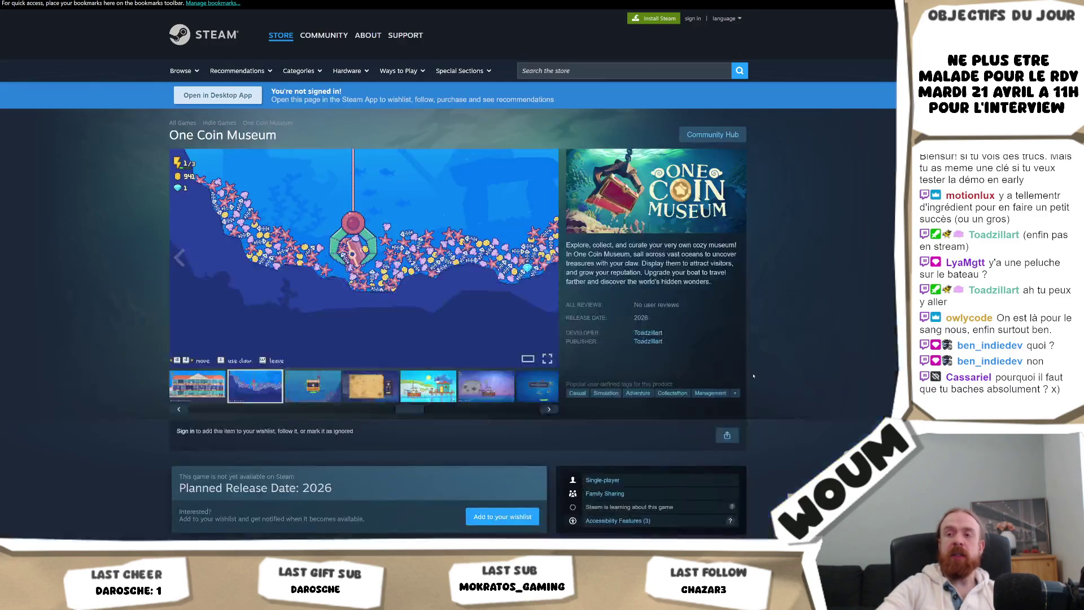
# - Scroll the thumbnail strip, open the chest screenshot full-size, and advance to the boat
pyautogui.click(435, 397)
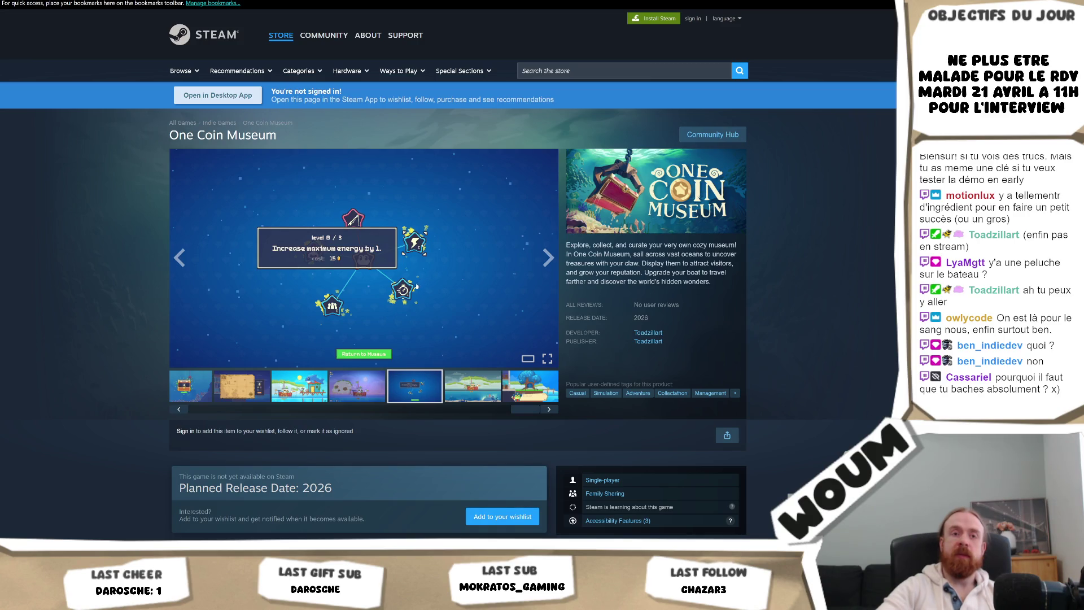
pyautogui.moveTo(526, 409); pyautogui.dragTo(377, 408)
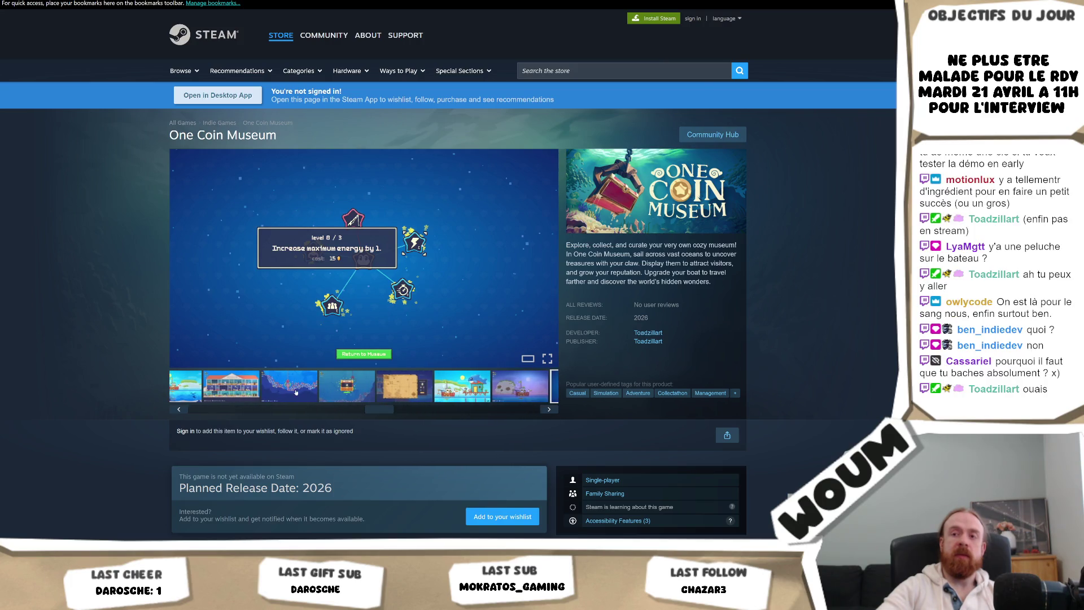
pyautogui.click(280, 387)
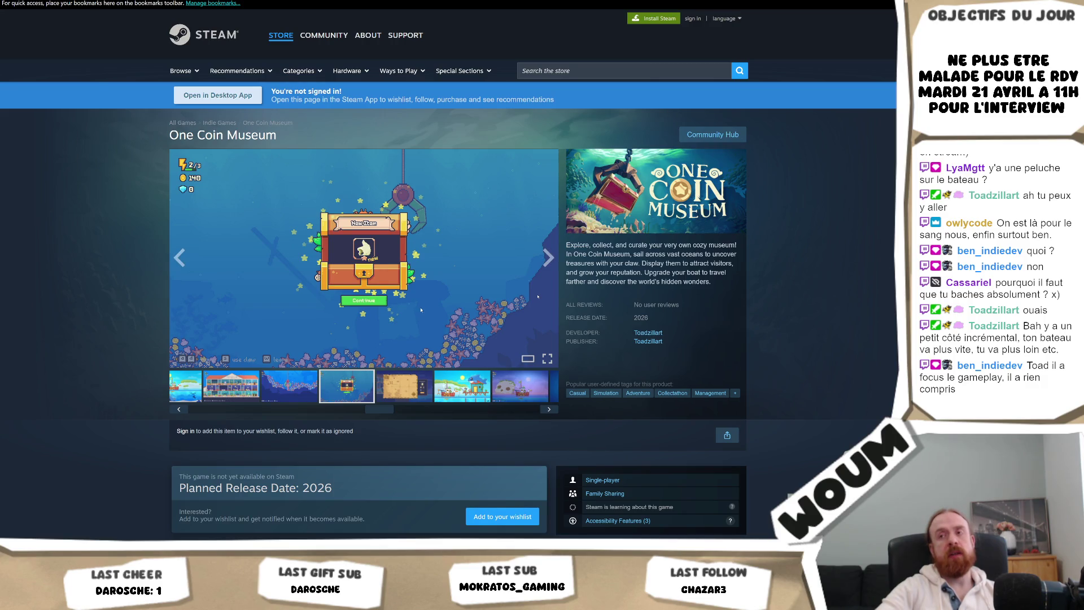
pyautogui.click(421, 310)
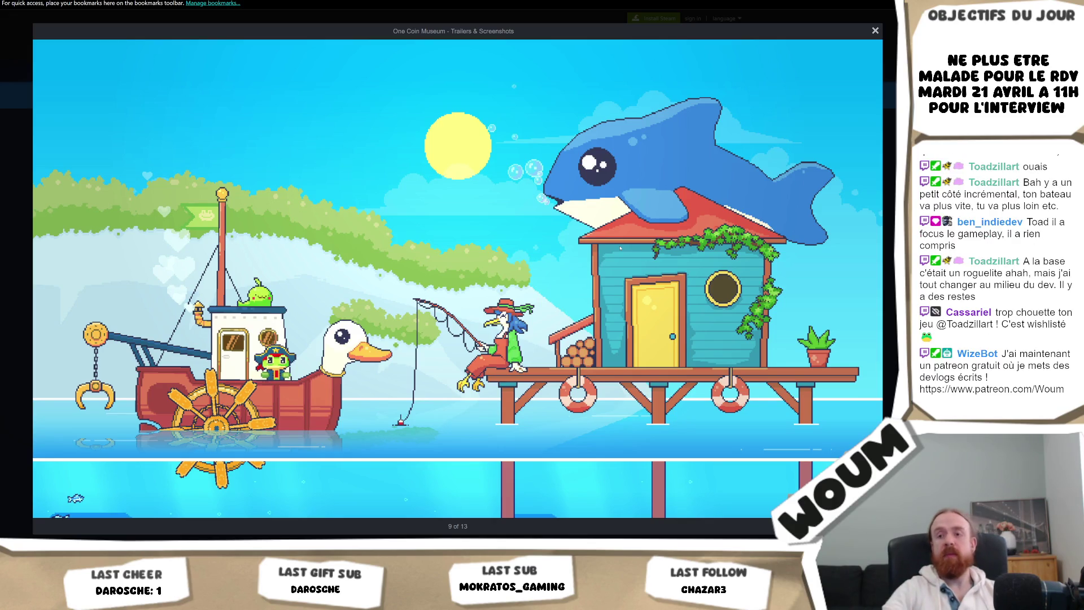
pyautogui.click(877, 282)
# - Close the enlarged upgrade-tree screenshot, then enlarge the boat-and-dock screenshot from the gallery
pyautogui.click(878, 283)
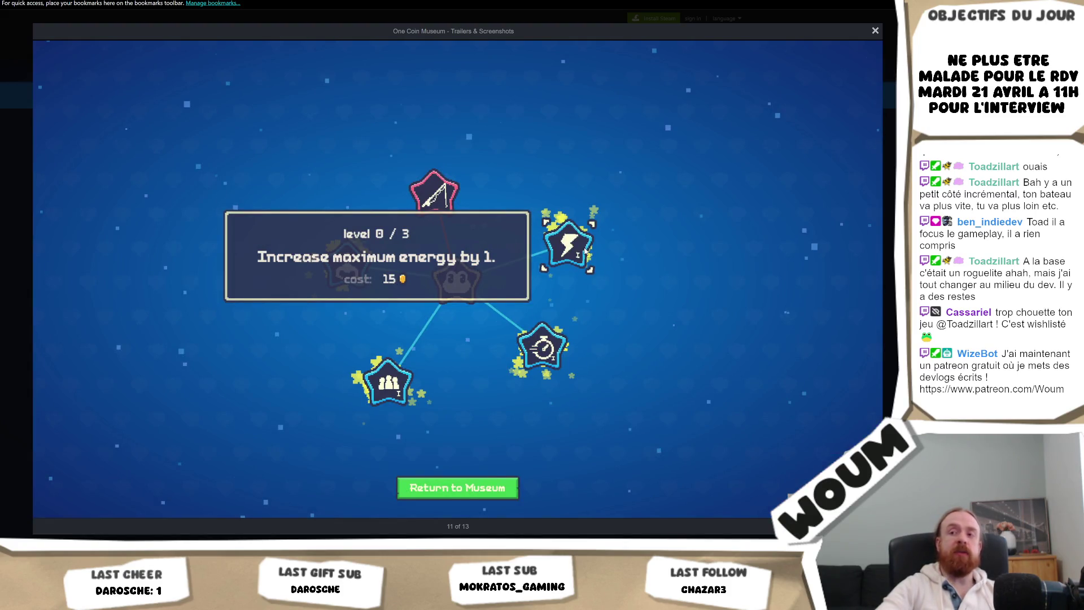
pyautogui.press('Escape')
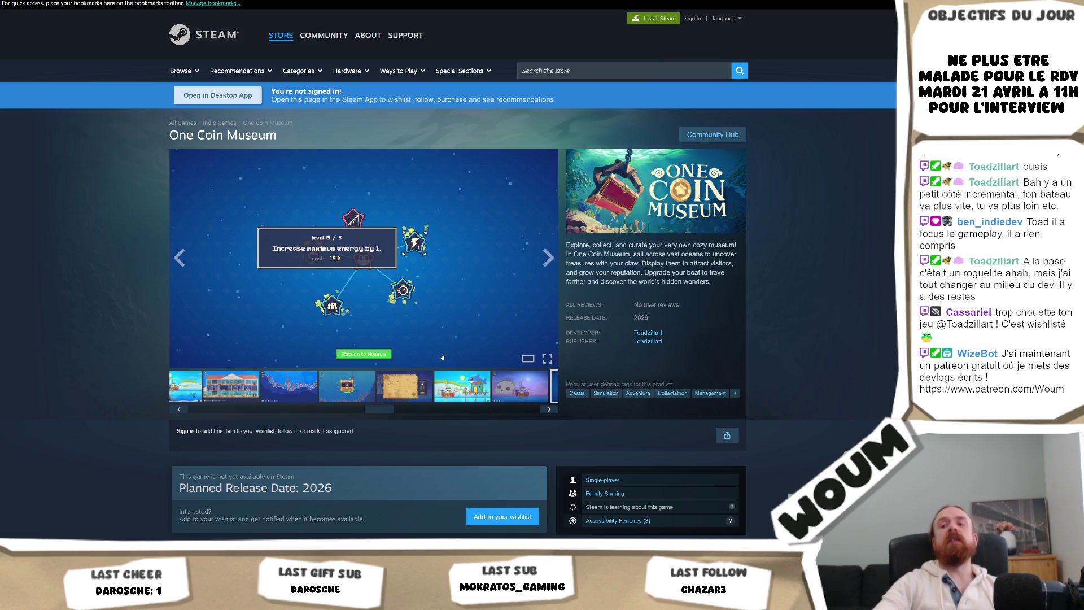
pyautogui.click(462, 386)
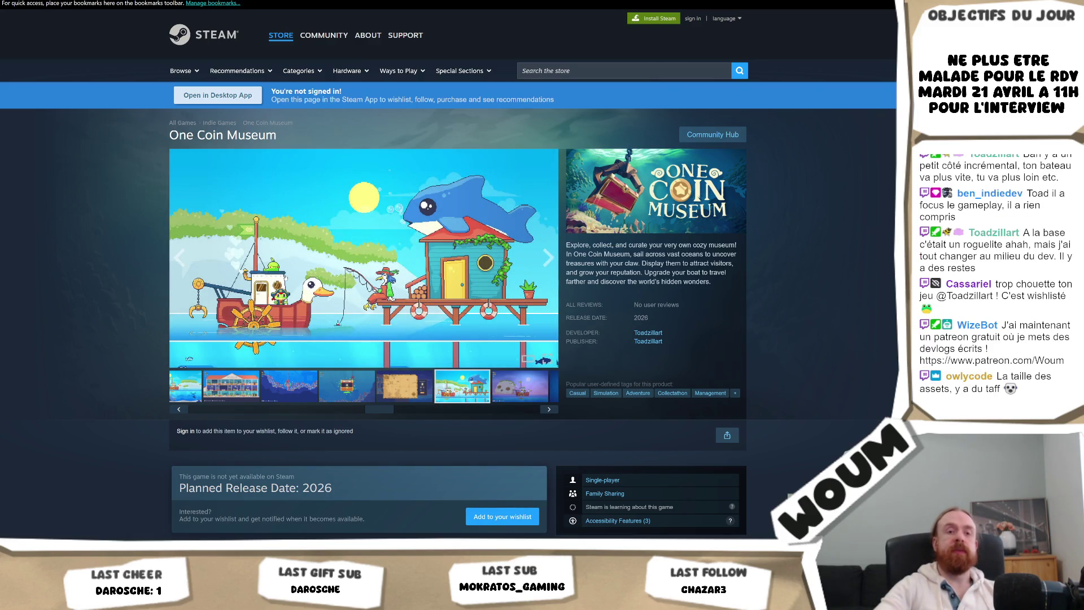
pyautogui.click(285, 277)
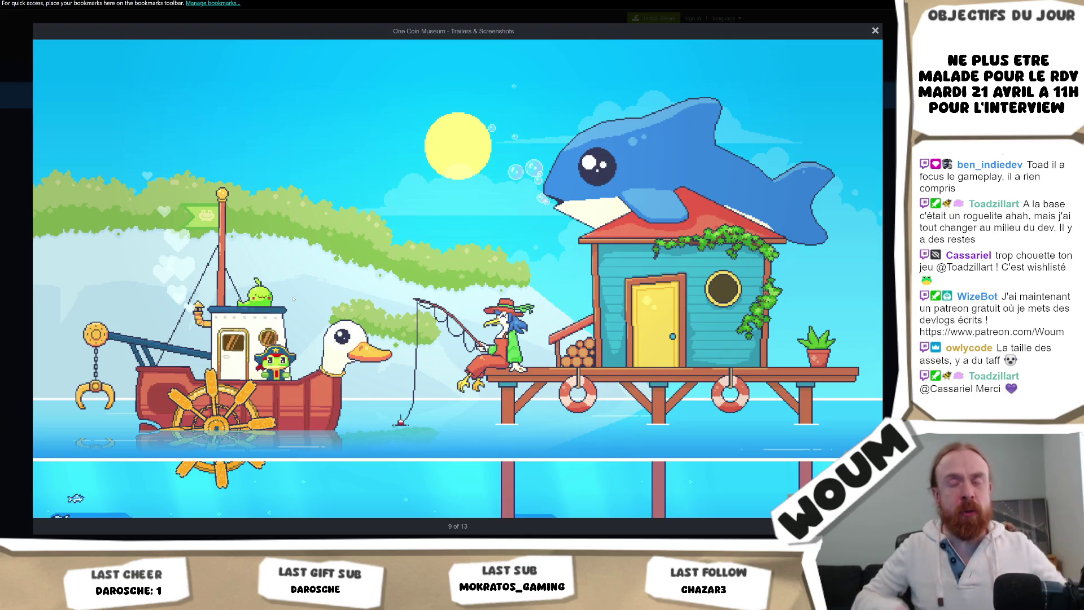
# - Page back through the screenshots, past the treasure map and duck boat, to the early museum shot
pyautogui.moveTo(435, 268)
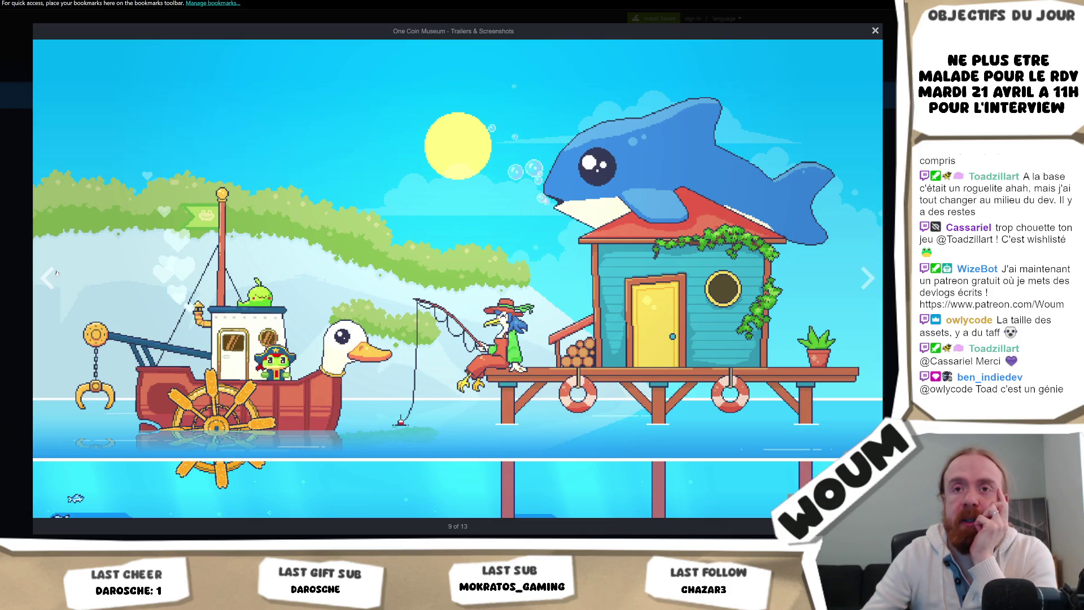
pyautogui.click(55, 275)
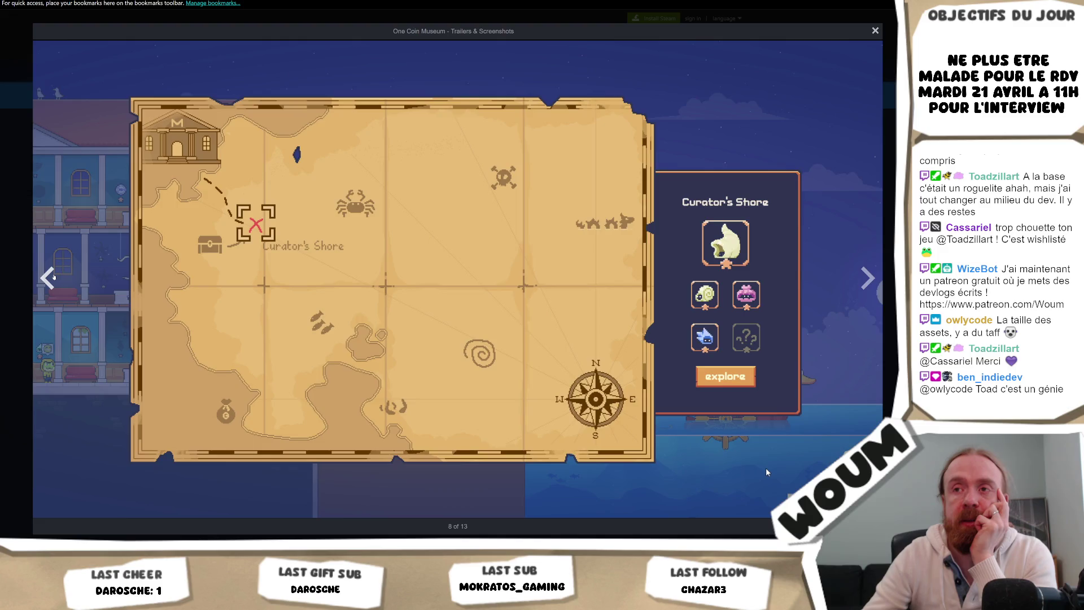
pyautogui.click(53, 276)
pyautogui.click(54, 276)
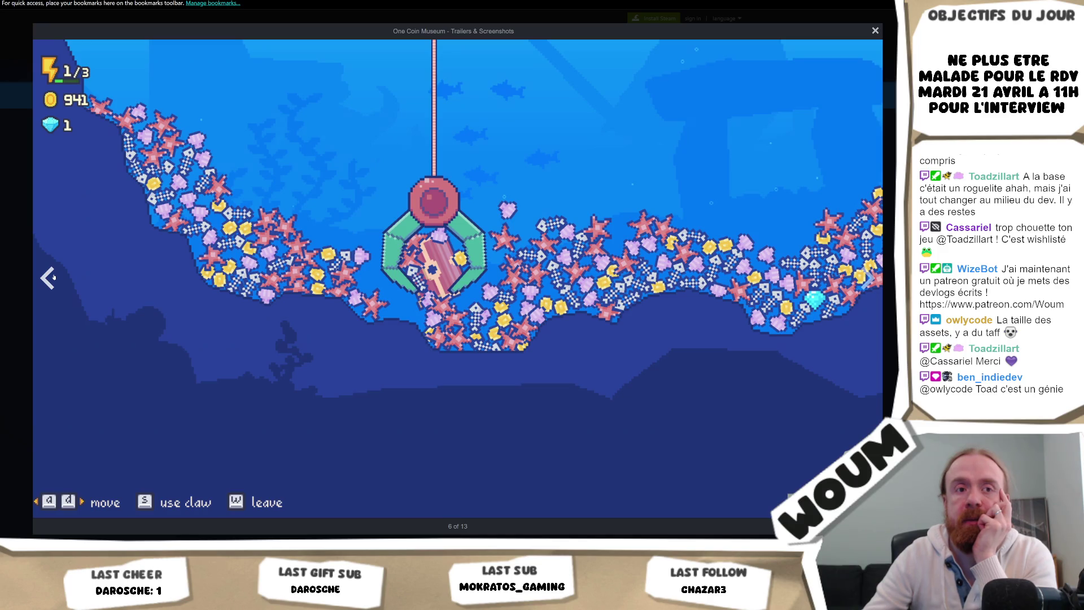
pyautogui.click(54, 277)
pyautogui.click(53, 277)
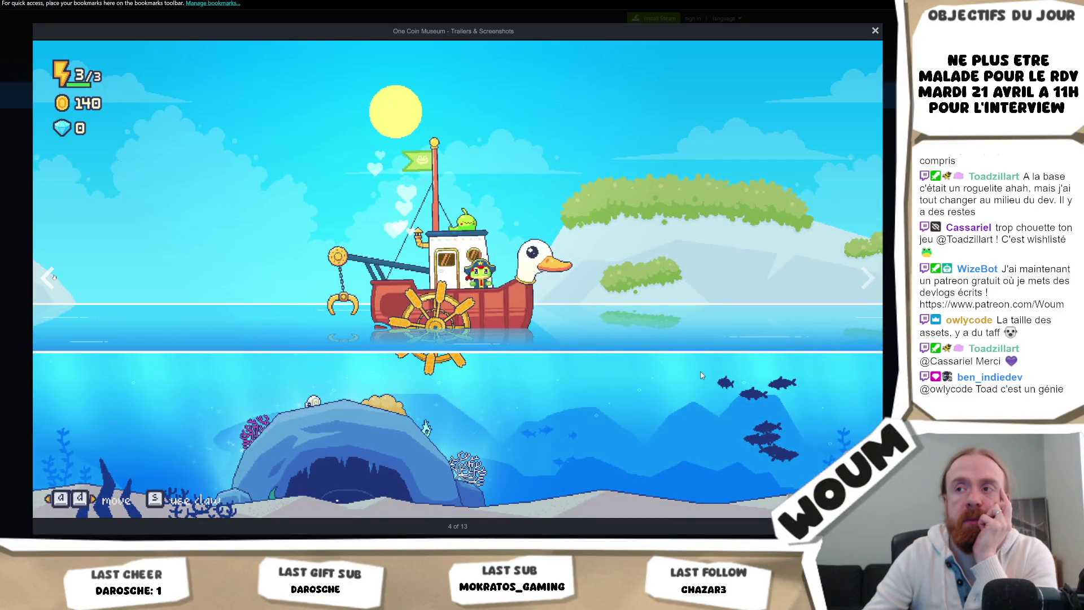
pyautogui.click(54, 277)
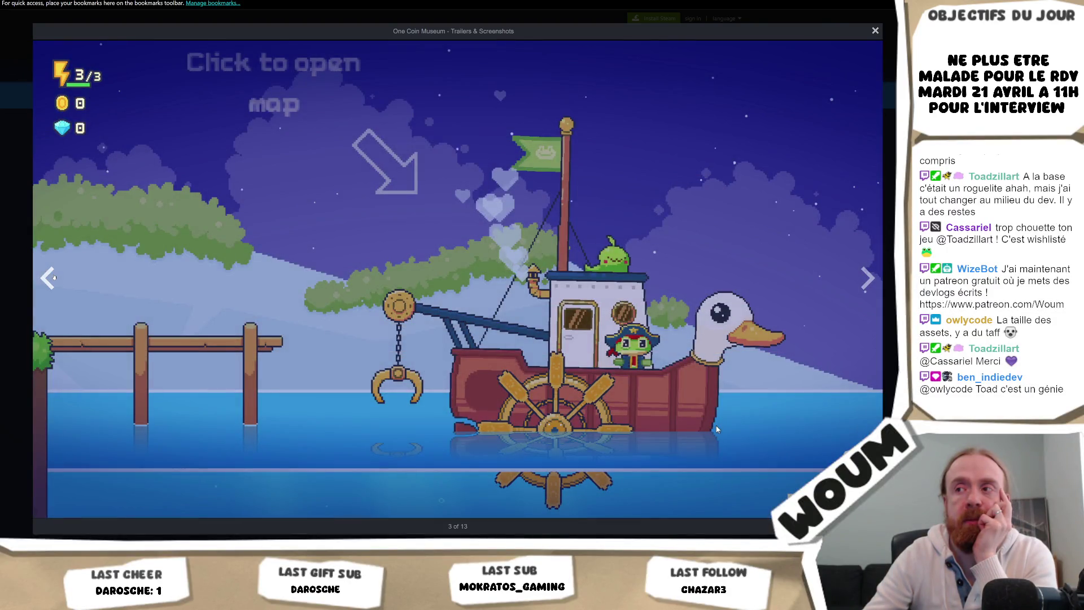
pyautogui.click(53, 277)
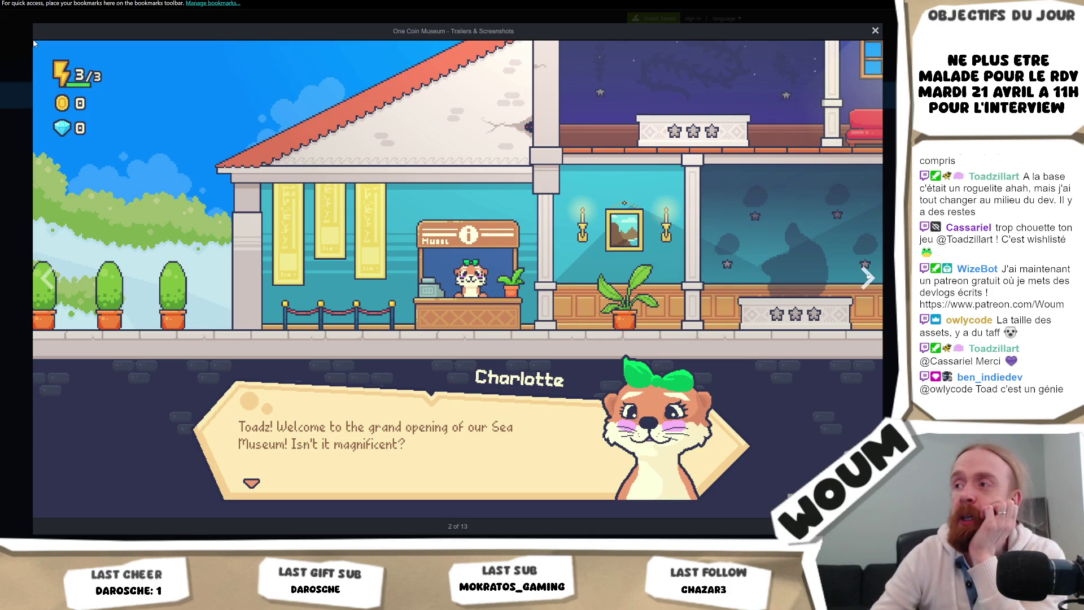
# - Advance to the claw-game screenshot, close the viewer, and scroll down the store page
pyautogui.press('Right')
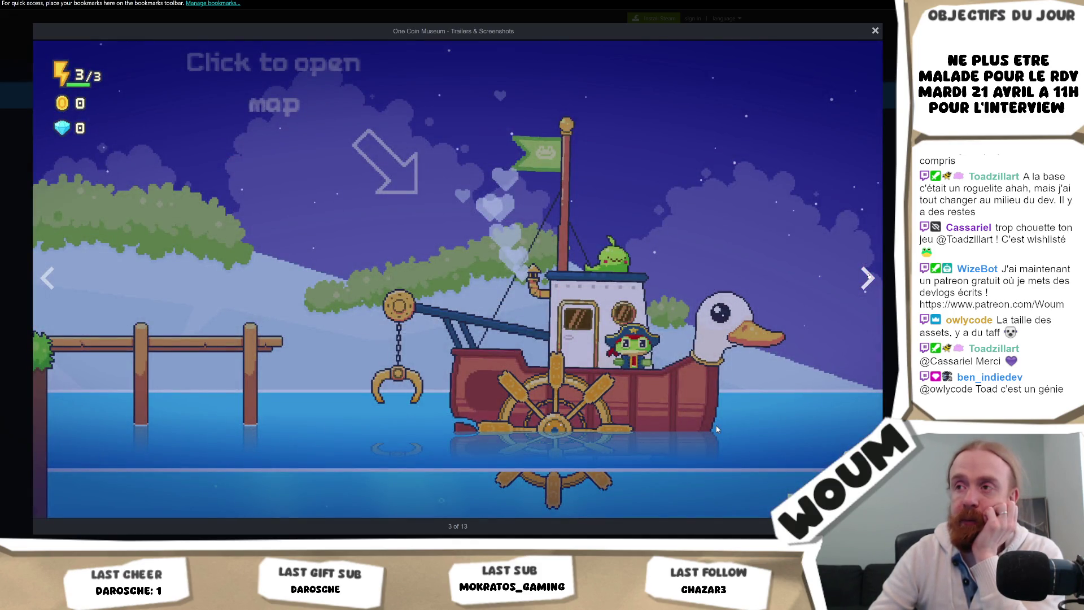
pyautogui.press('Right')
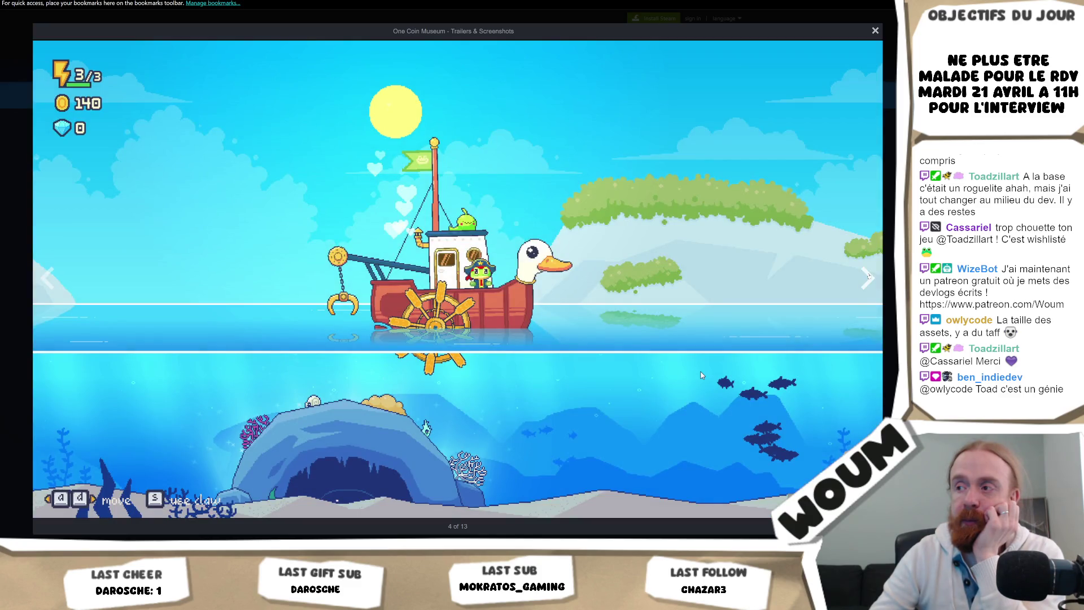
pyautogui.press('Right')
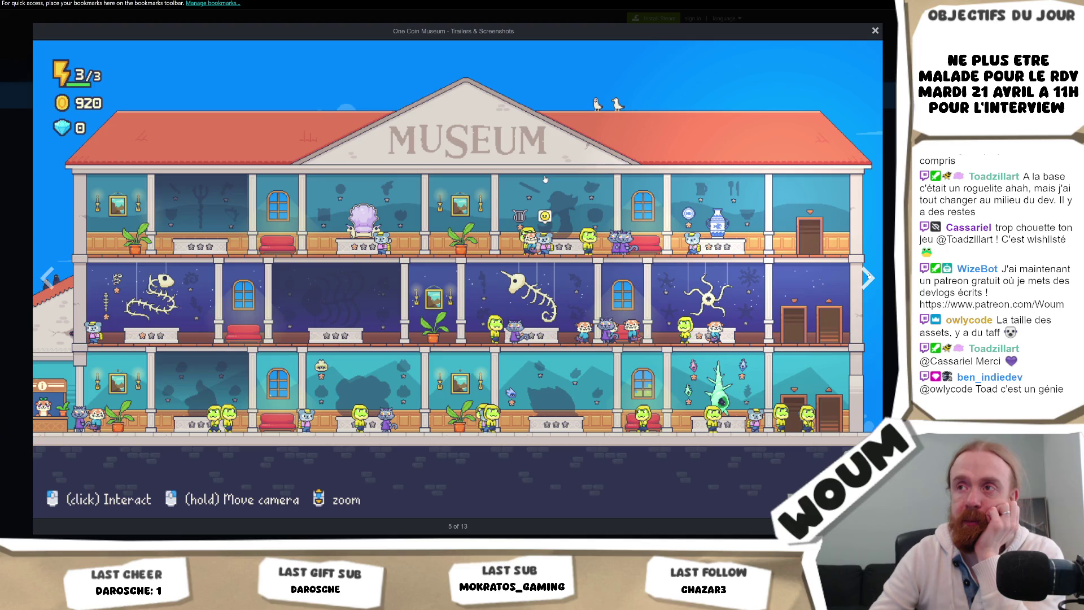
pyautogui.press('Right')
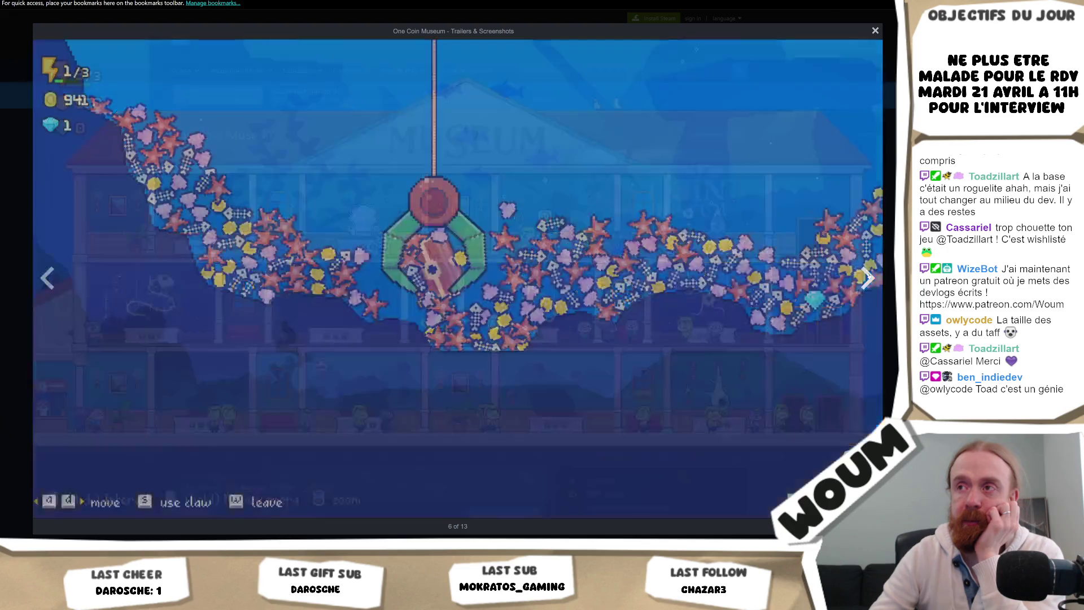
pyautogui.press('Escape')
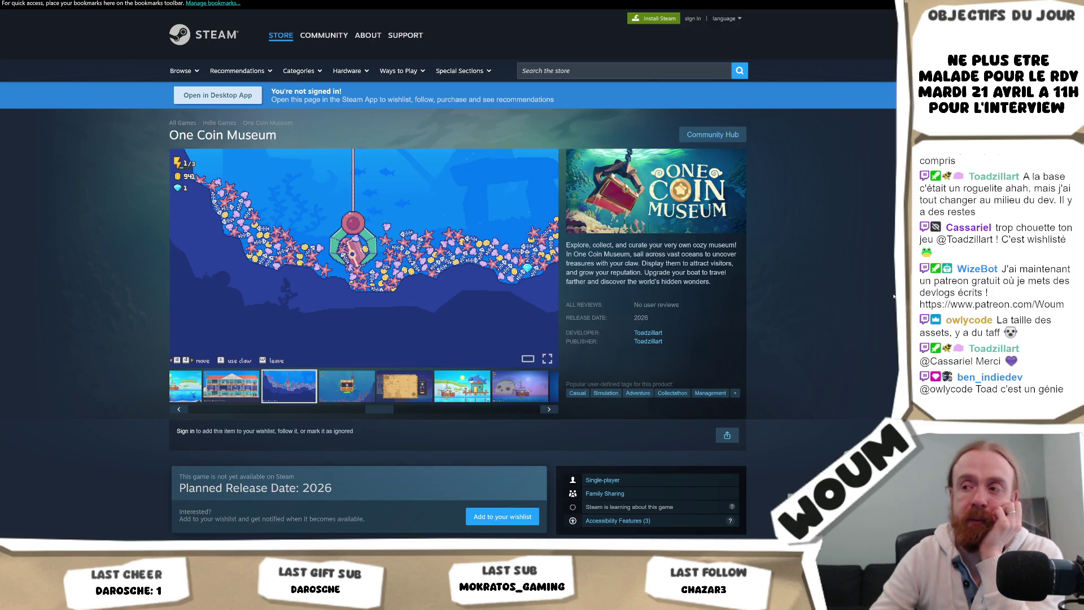
pyautogui.scroll(-8, 894, 296)
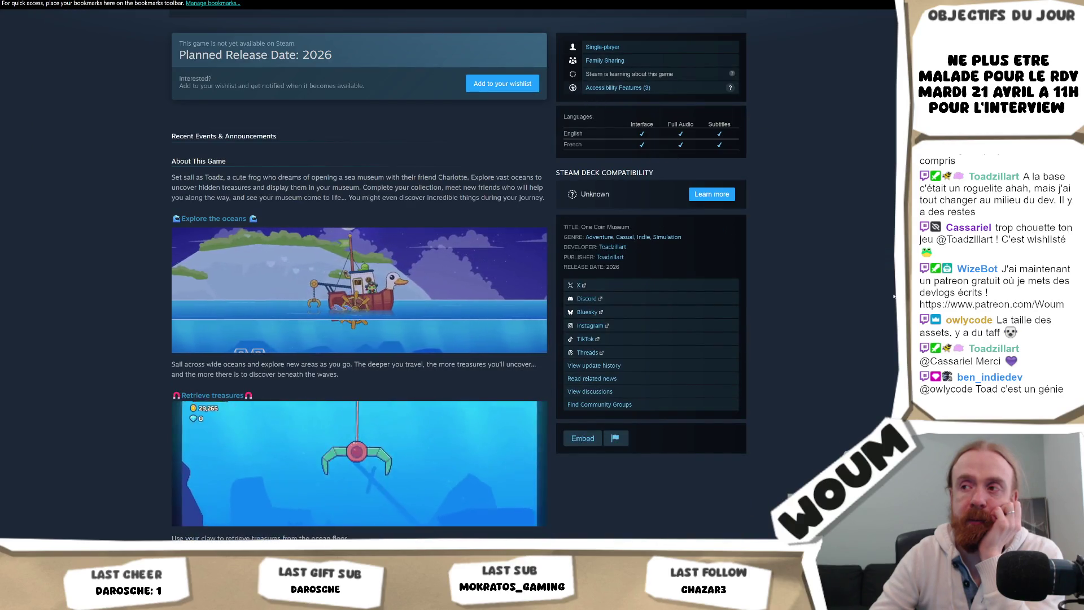
pyautogui.scroll(-2, 893, 296)
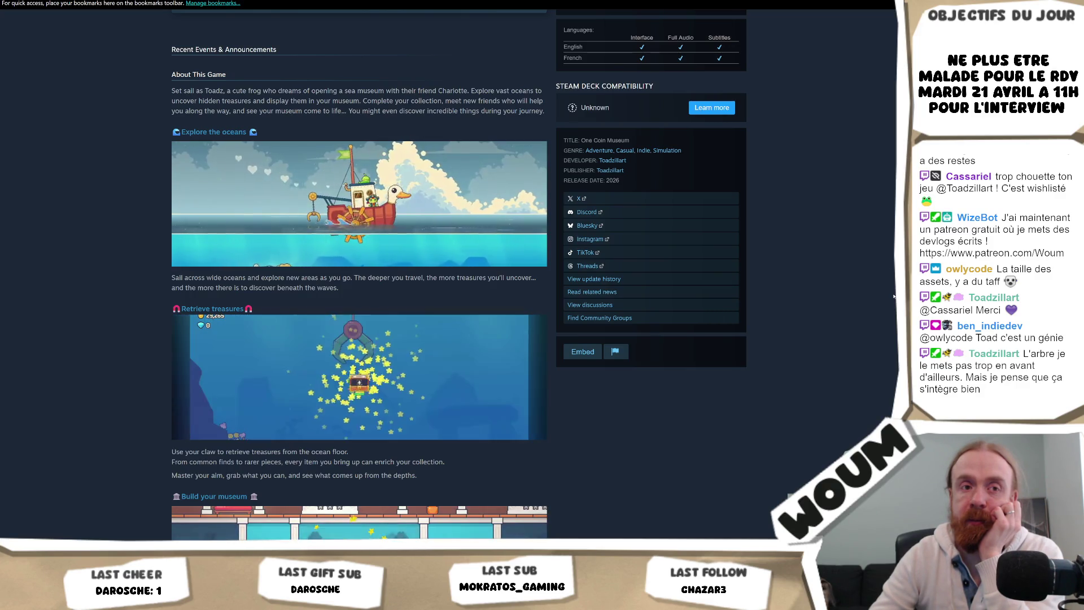
pyautogui.scroll(-6, 894, 296)
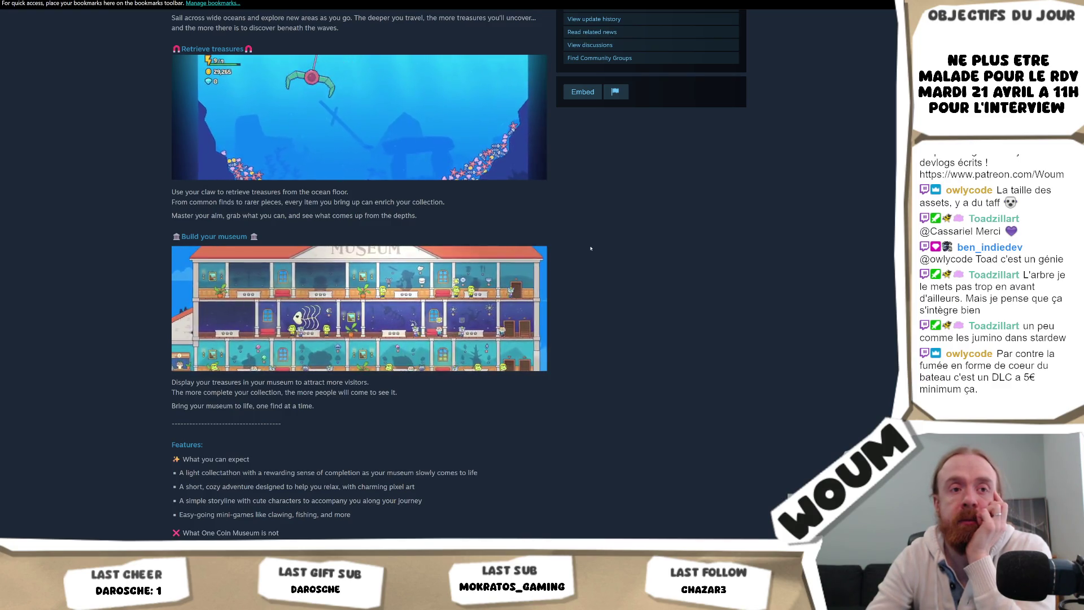
pyautogui.scroll(15, 590, 249)
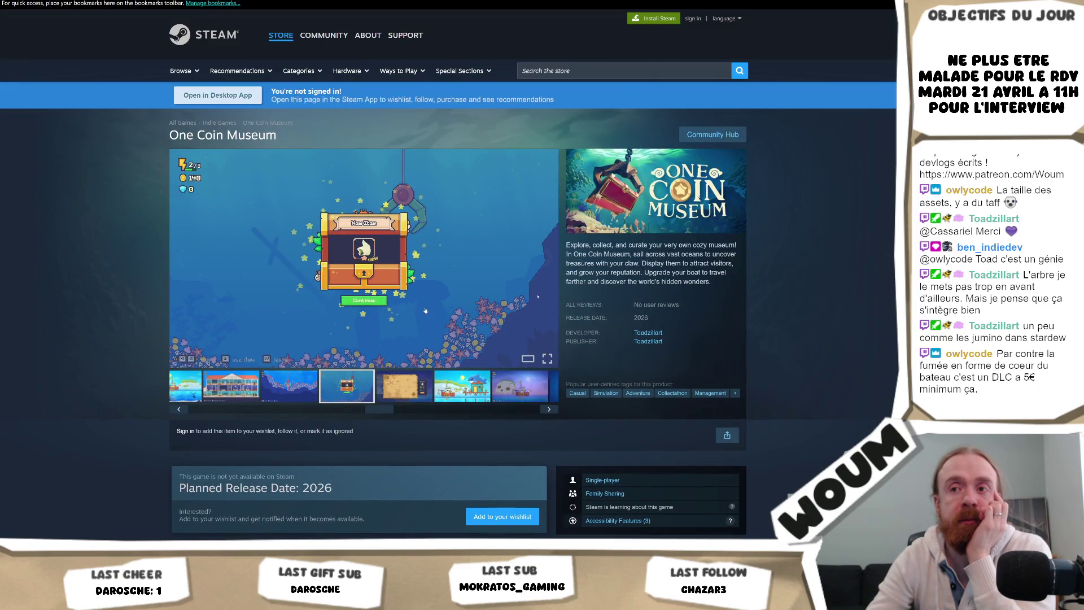
pyautogui.click(213, 412)
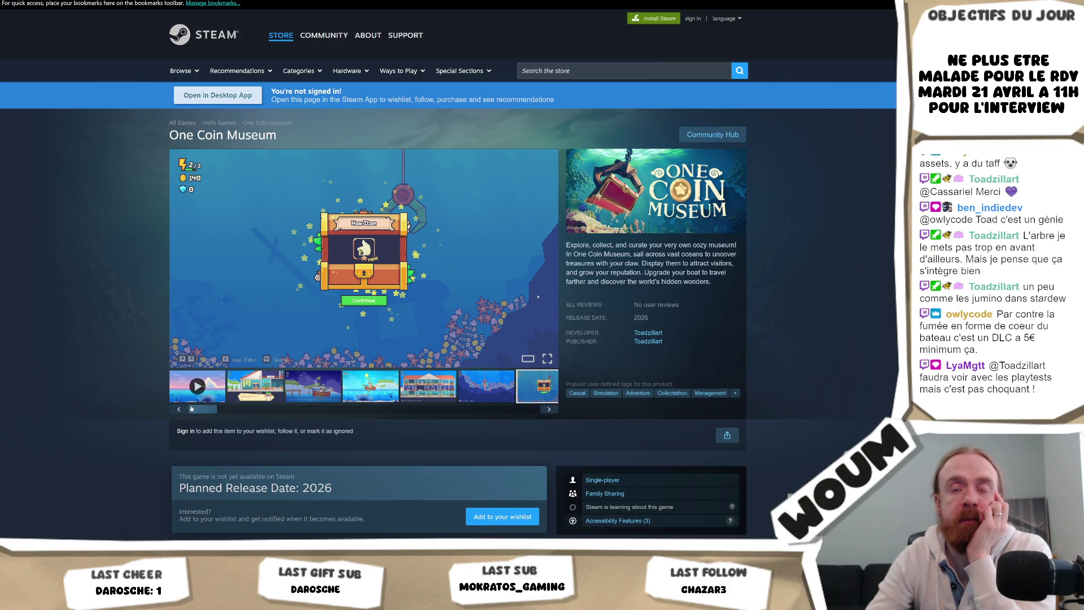
pyautogui.moveTo(200, 410); pyautogui.dragTo(534, 411)
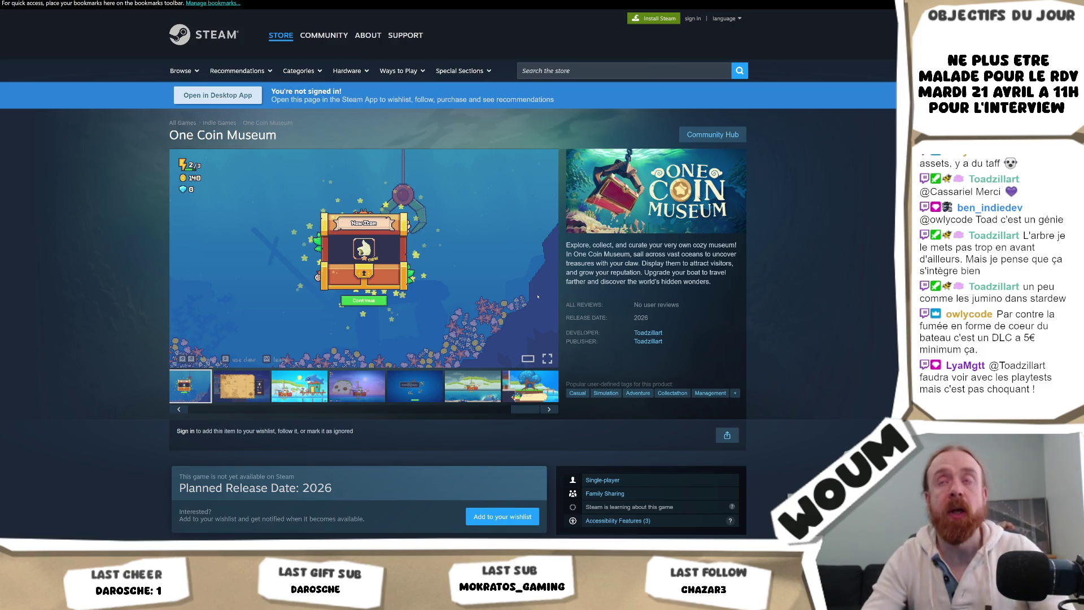
# - In a new tab, search 'junimo stardew valley' from the 'jumino' suggestion and open the Junimos wiki result
pyautogui.hotkey('ctrl', 't')
pyautogui.write('jumino')
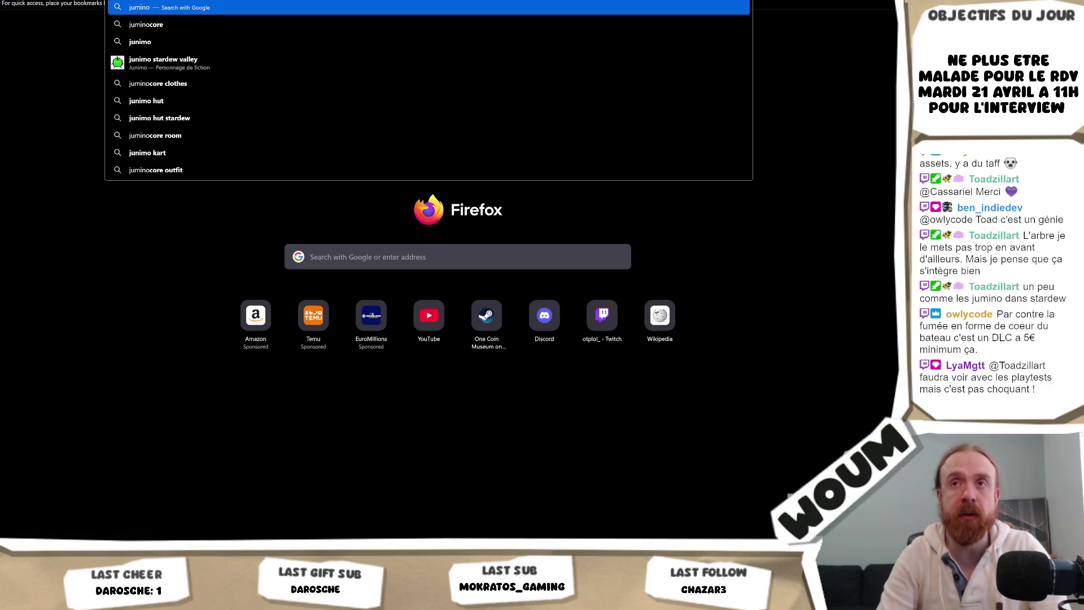
pyautogui.press('Down')
pyautogui.press('Down')
pyautogui.press('Down')
pyautogui.press('Return')
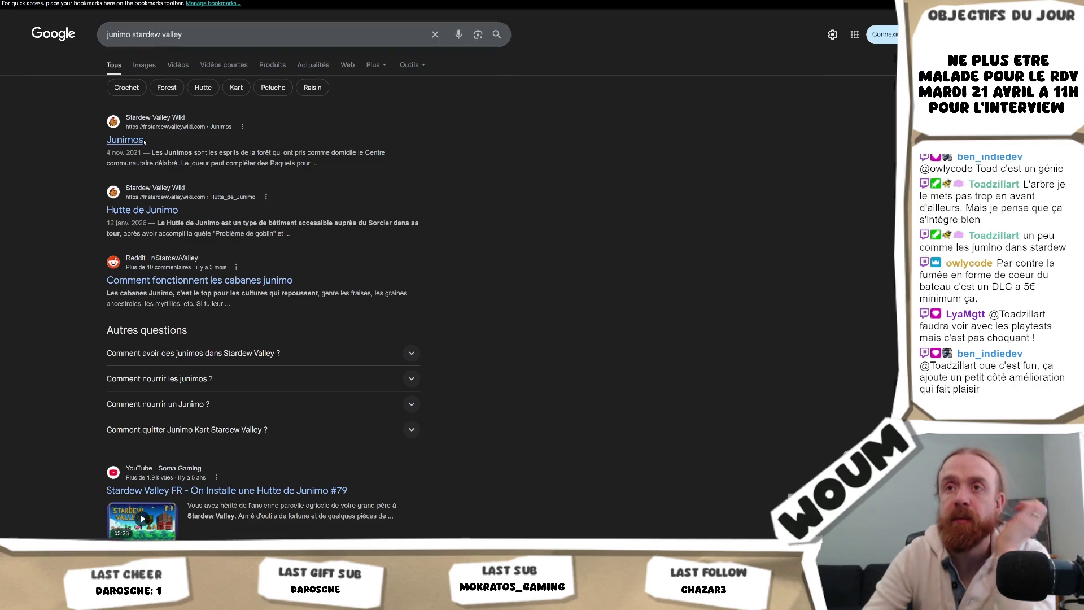
pyautogui.click(144, 141)
# - Read the French Junimos wiki article, dismiss the translation offer, and go back
pyautogui.scroll(-3, 408, 154)
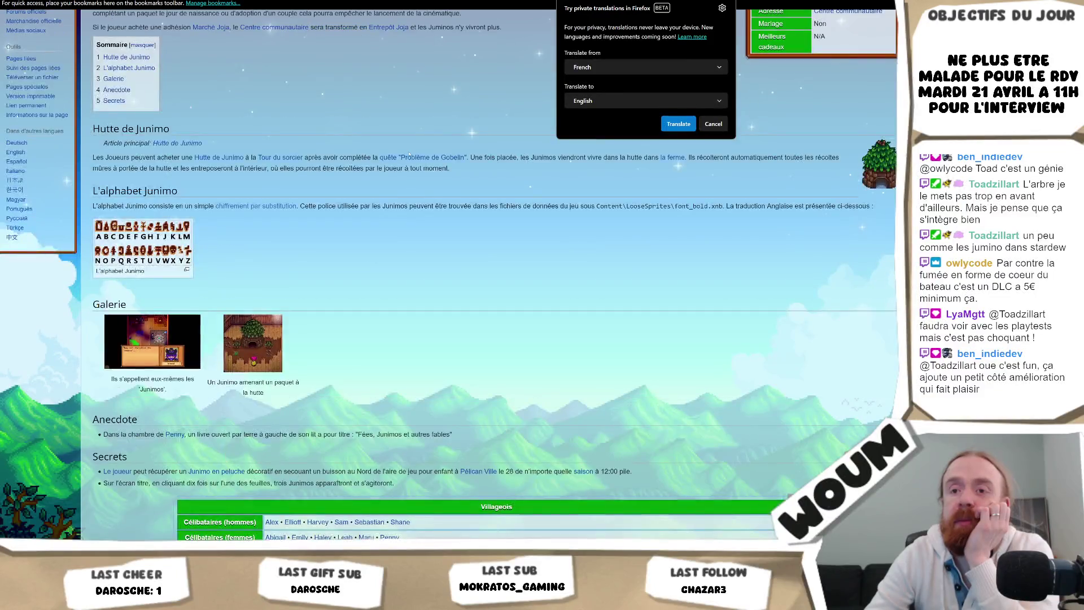
pyautogui.scroll(-3, 409, 154)
pyautogui.scroll(6, 409, 153)
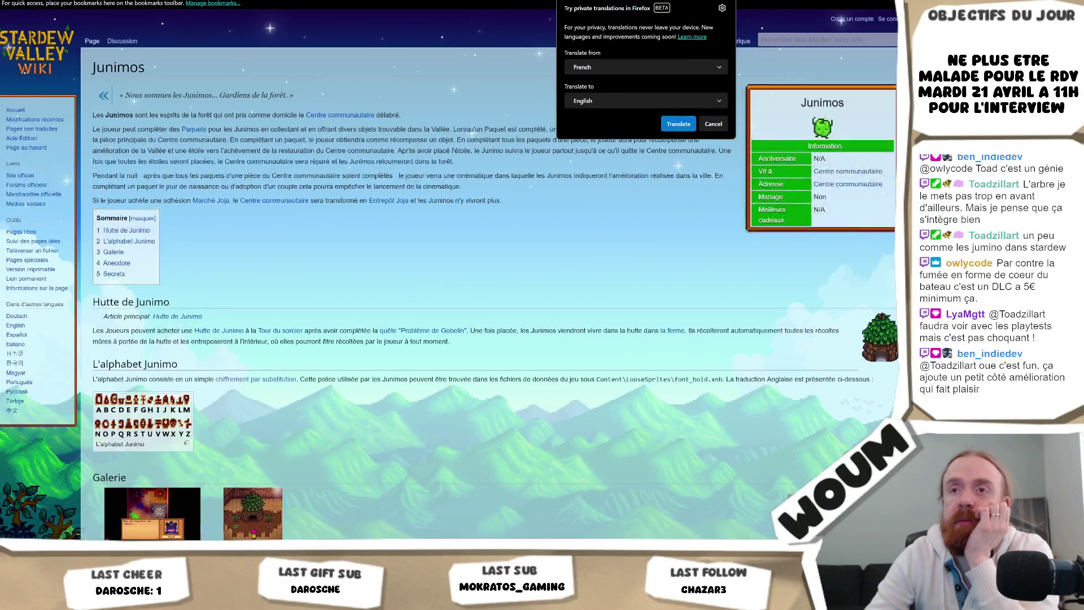
pyautogui.press('Escape')
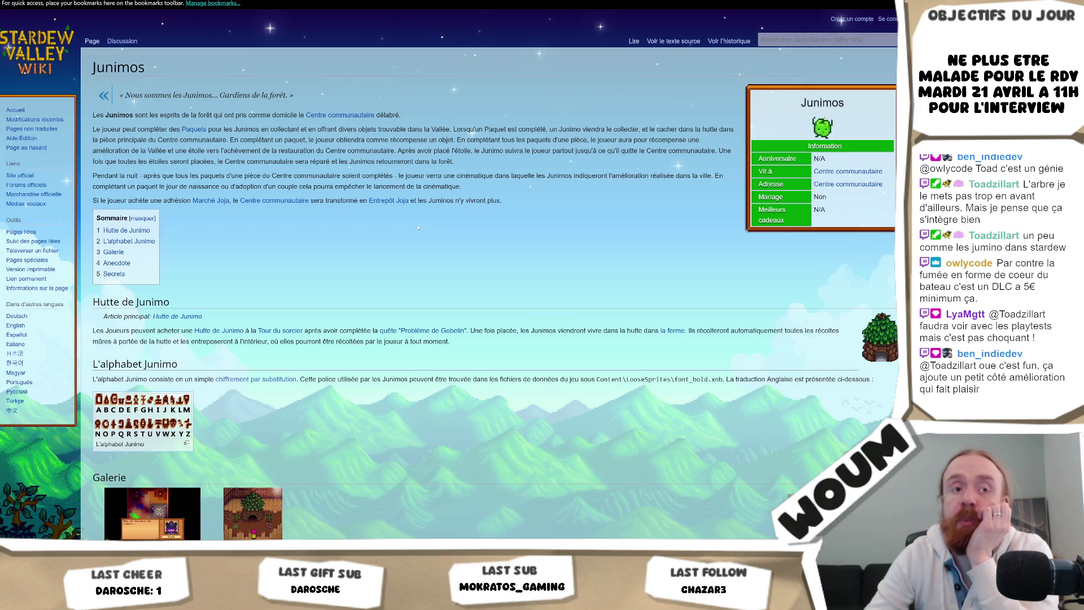
pyautogui.hotkey('alt', 'Left')
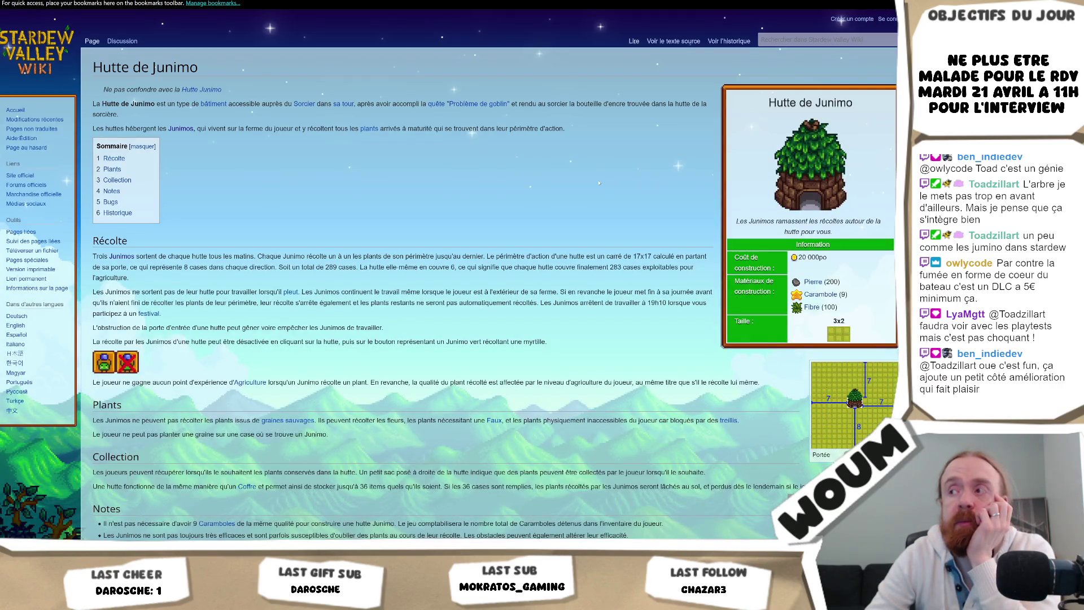
# - Scroll through the Hutte de Junimo article and return to the junimo search results
pyautogui.scroll(-5, 597, 184)
pyautogui.scroll(-3, 599, 183)
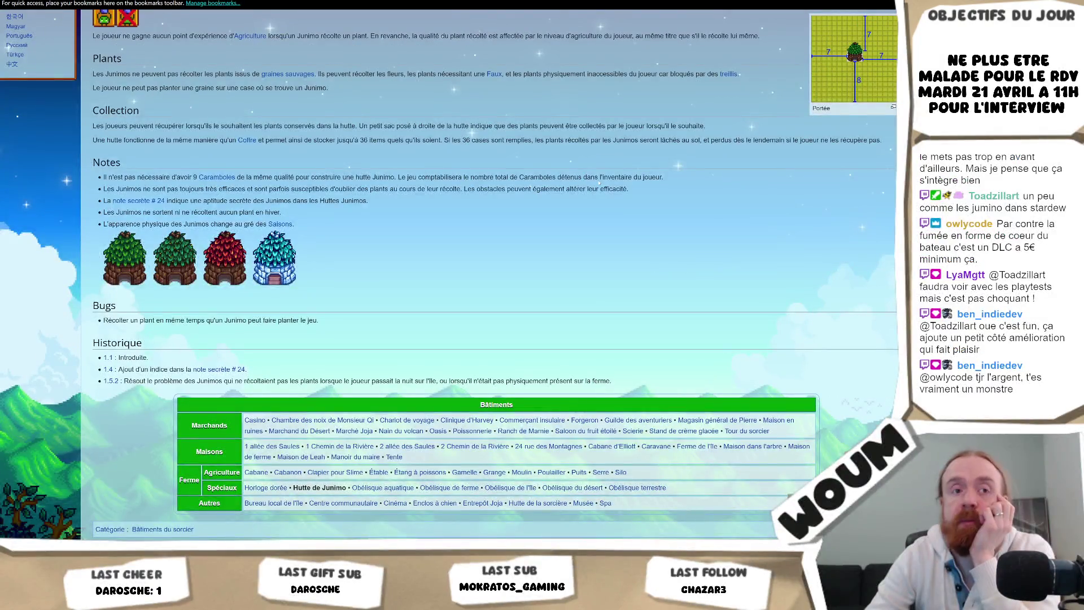
pyautogui.hotkey('alt', 'Left')
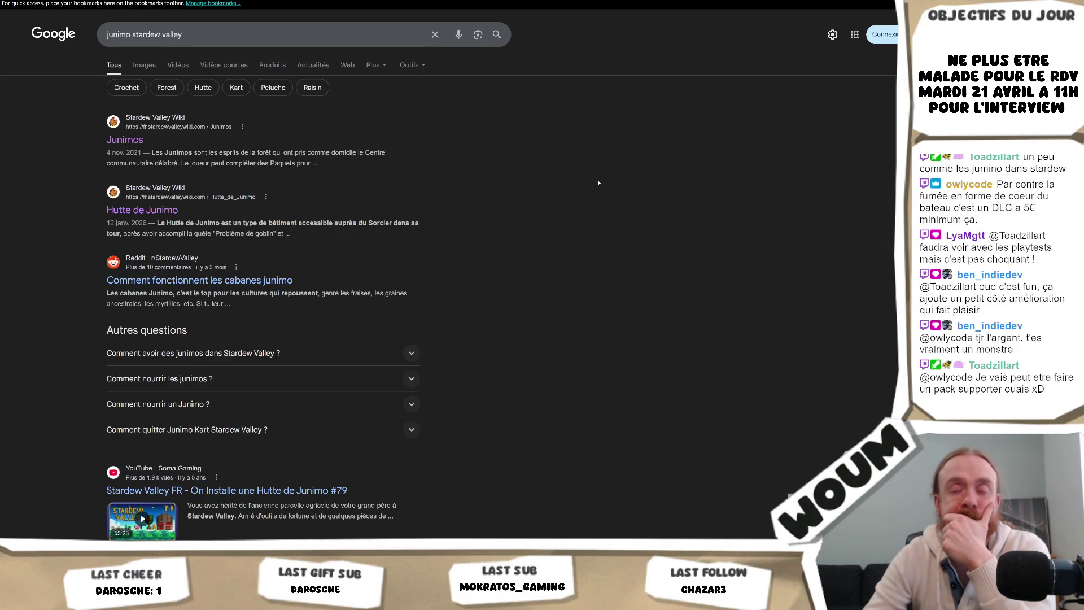
# - Scroll the junimo results, then switch to the One Coin Museum Steam tab
pyautogui.scroll(-5, 563, 191)
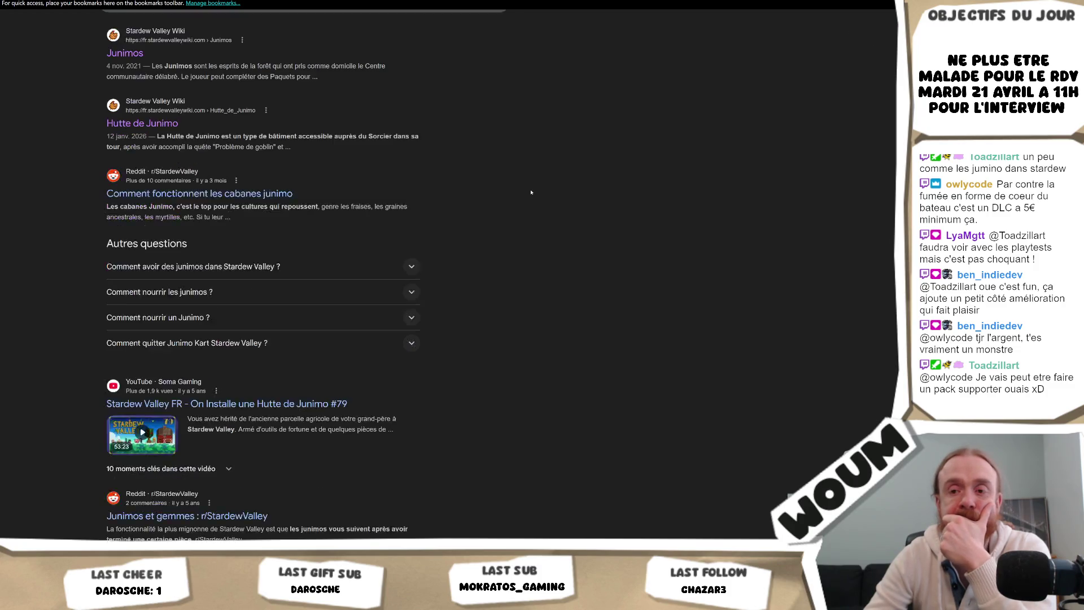
pyautogui.scroll(-8, 536, 186)
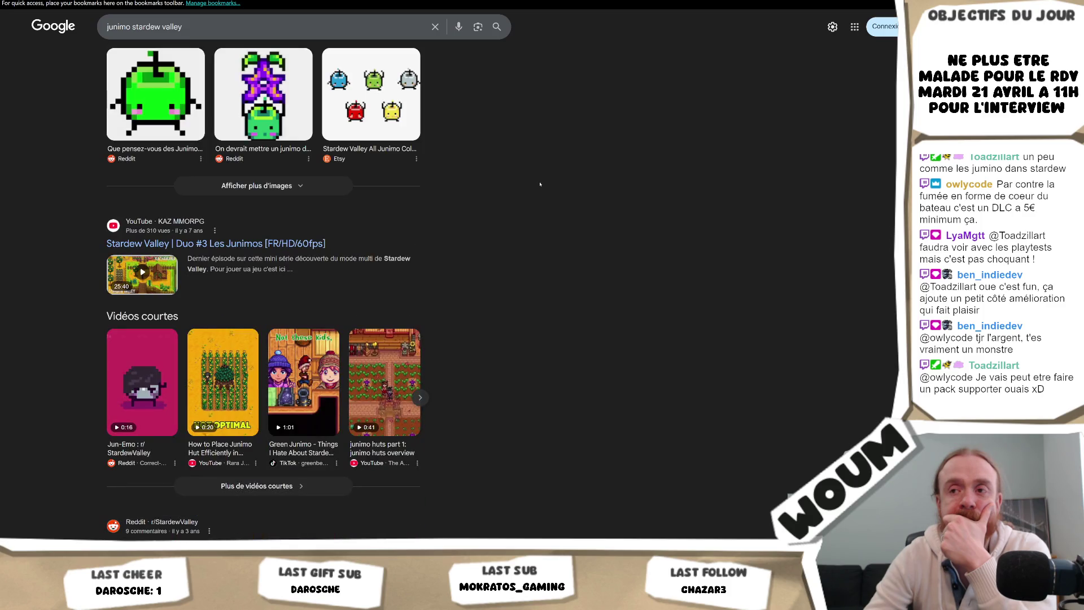
pyautogui.scroll(12, 539, 184)
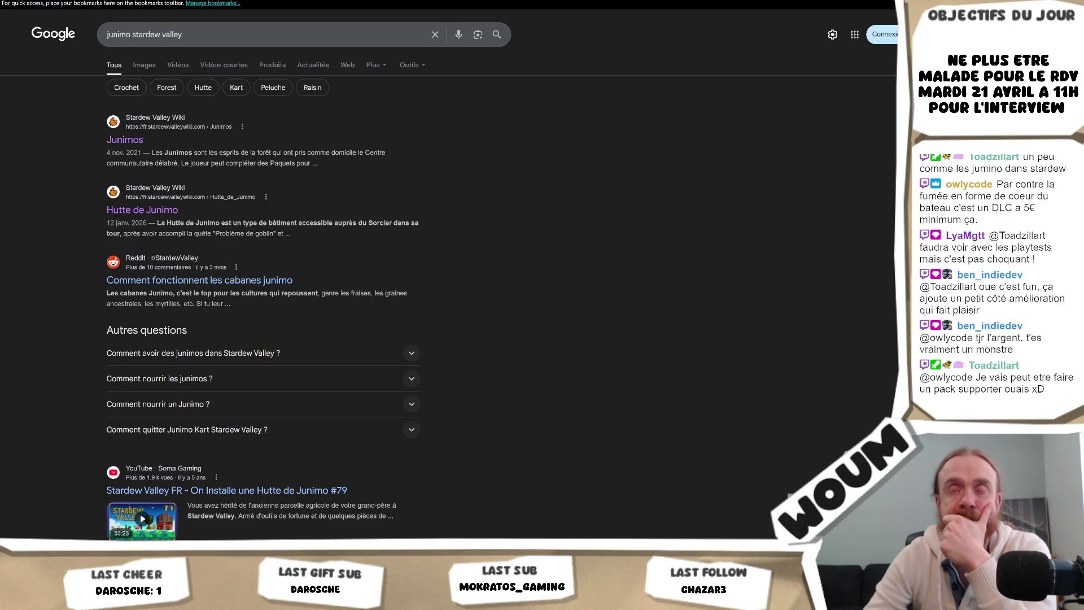
pyautogui.hotkey('ctrl', 'Tab')
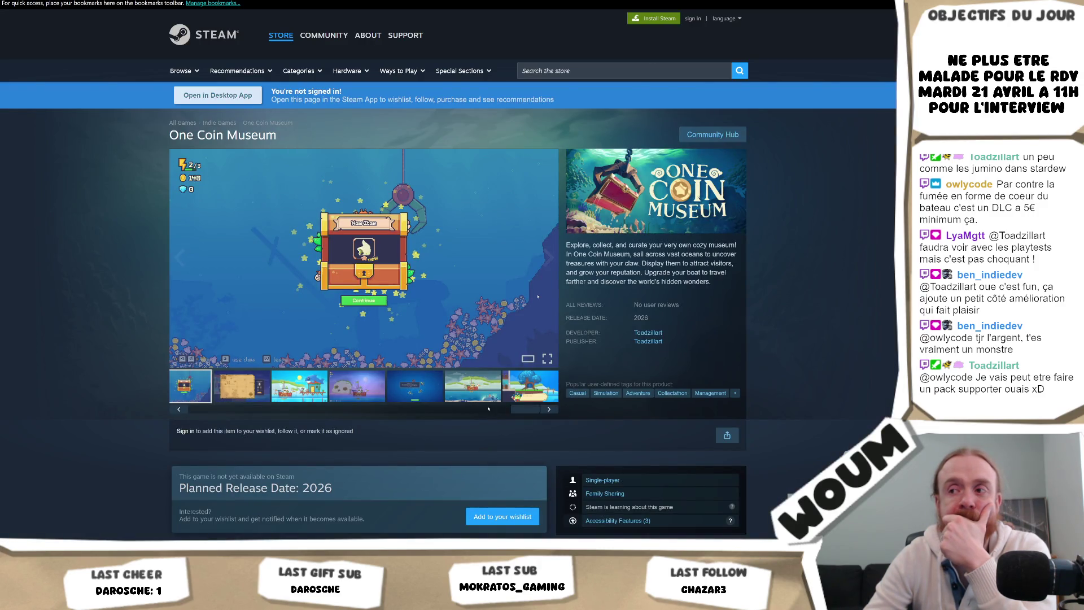
# - Browse the thumbnail strip, viewing the claw-over-reef, upgrade menu and boat-and-dock screenshots
pyautogui.moveTo(514, 410); pyautogui.dragTo(309, 416)
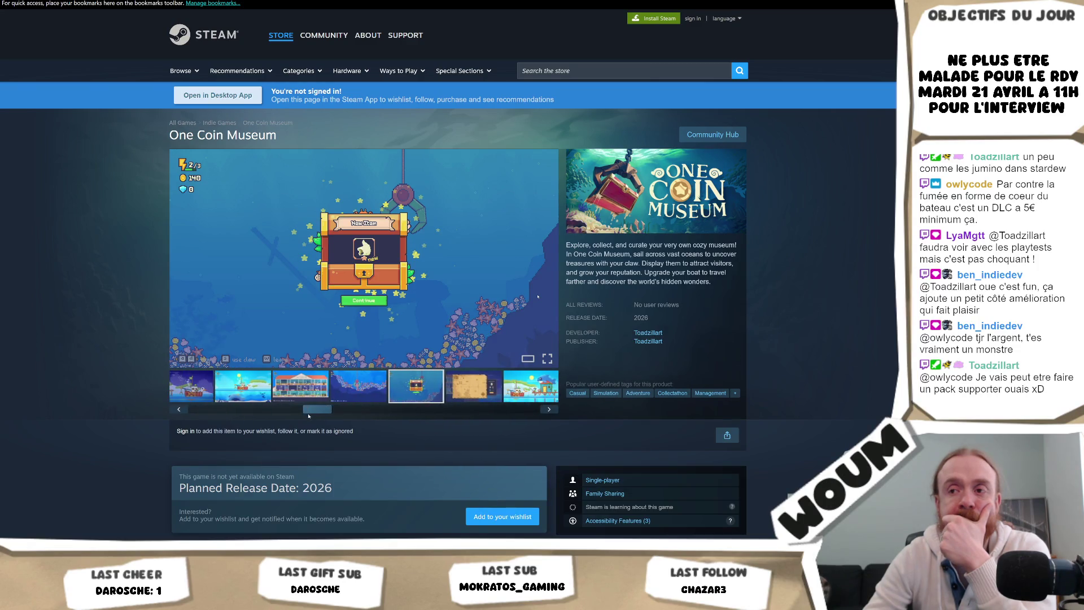
pyautogui.click(350, 398)
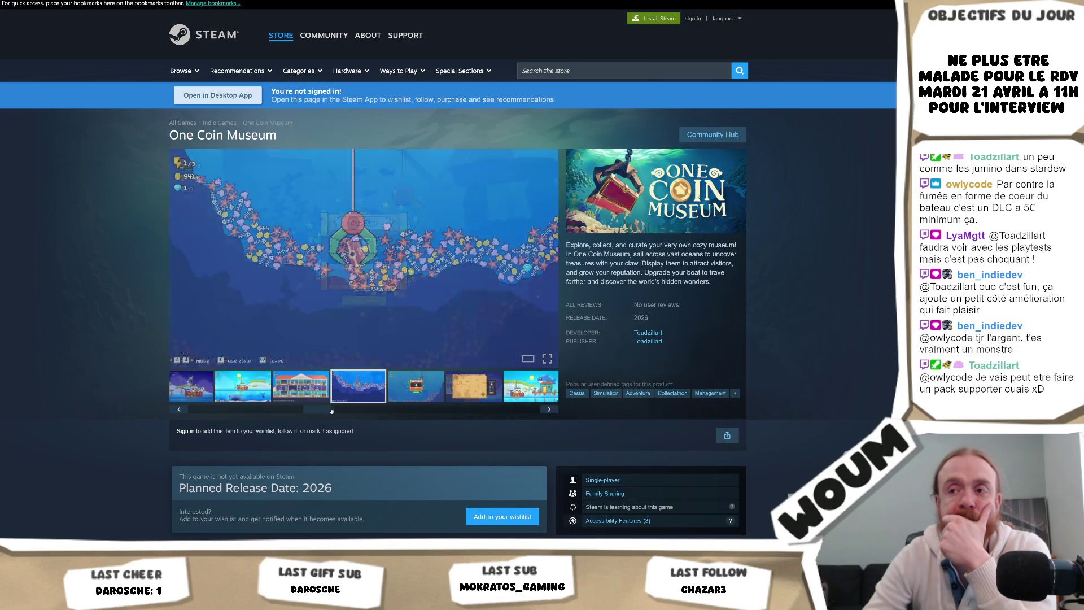
pyautogui.moveTo(316, 410); pyautogui.dragTo(534, 416)
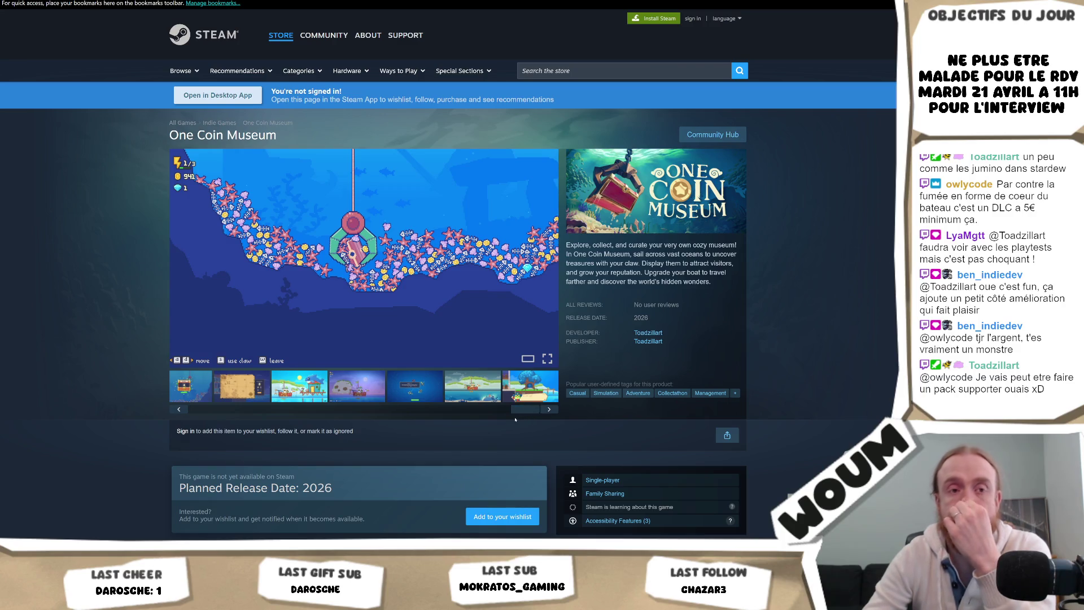
pyautogui.moveTo(179, 257)
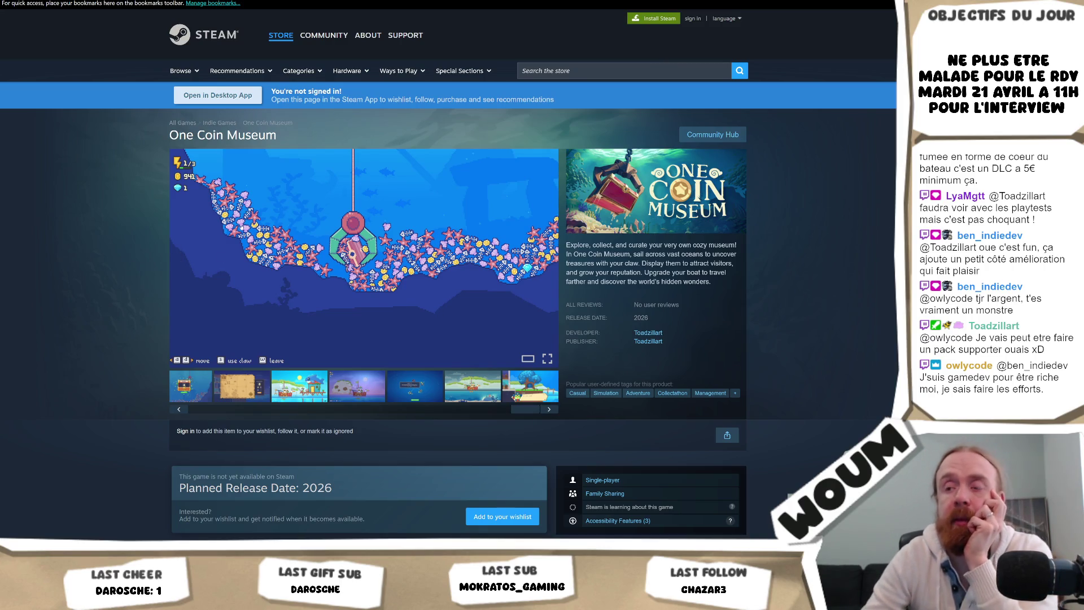
pyautogui.click(405, 392)
pyautogui.click(312, 390)
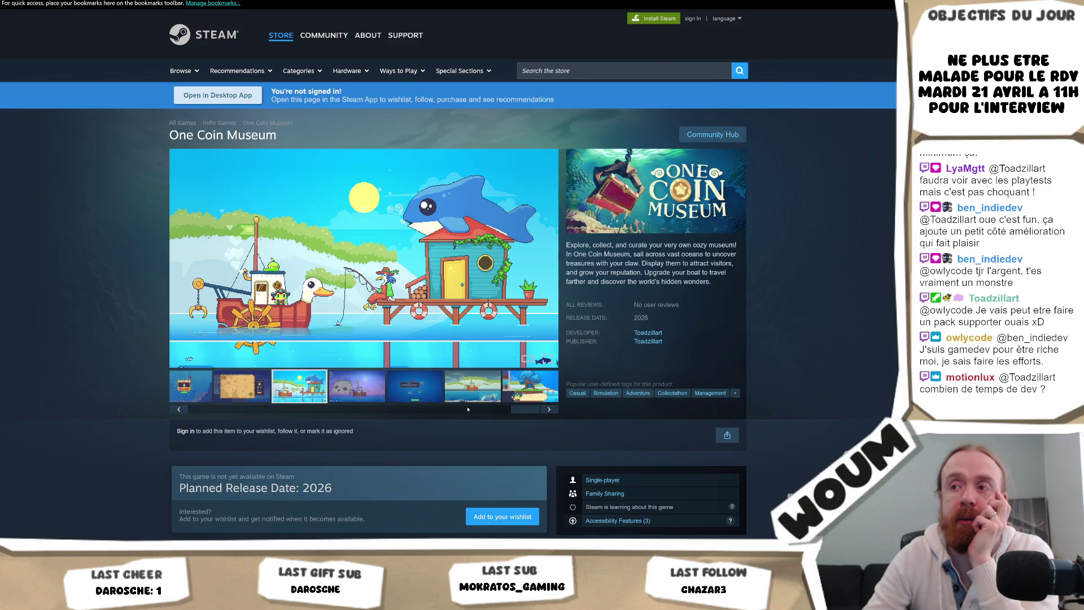
pyautogui.moveTo(515, 412); pyautogui.dragTo(140, 422)
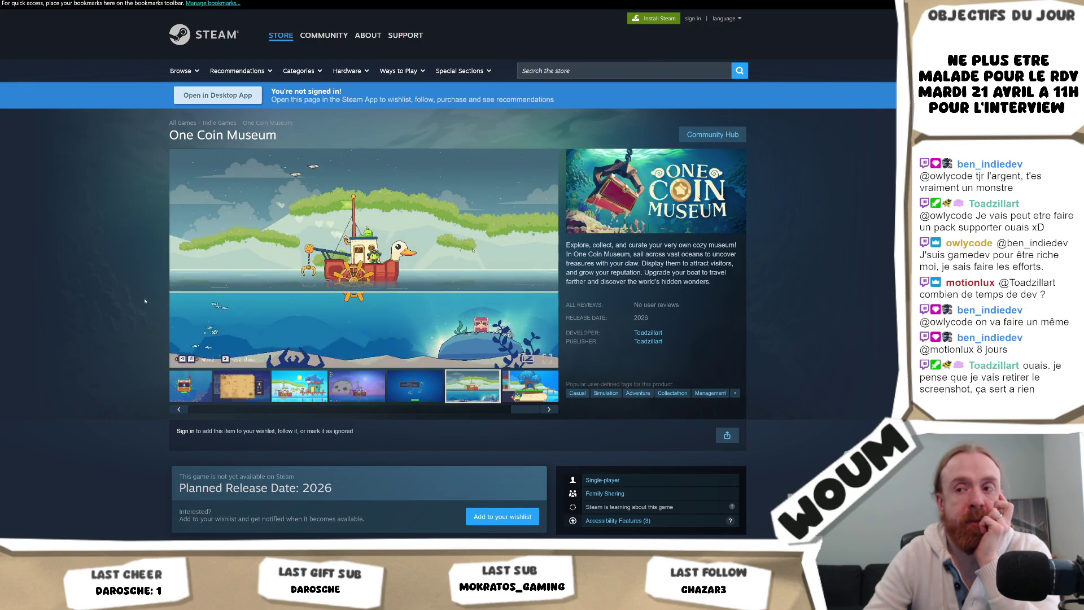
pyautogui.moveTo(379, 411)
pyautogui.mouseDown()
pyautogui.moveTo(444, 412)
pyautogui.moveTo(237, 409)
pyautogui.moveTo(178, 394)
pyautogui.mouseUp()
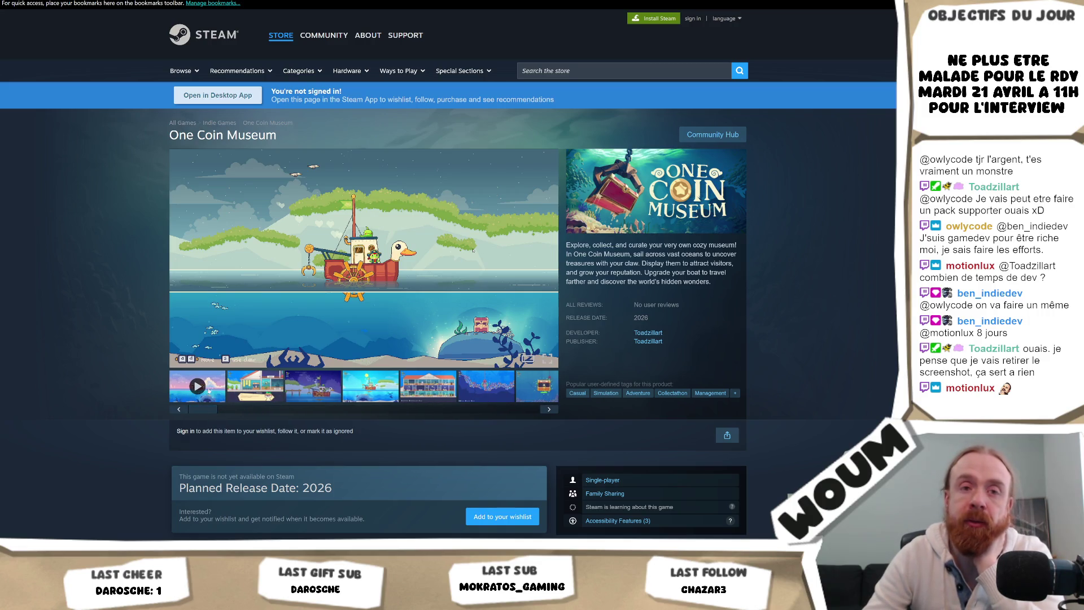
# - Open the trailer, rewind it to the start, play it, and pause at 0:35 of 0:44
pyautogui.click(186, 390)
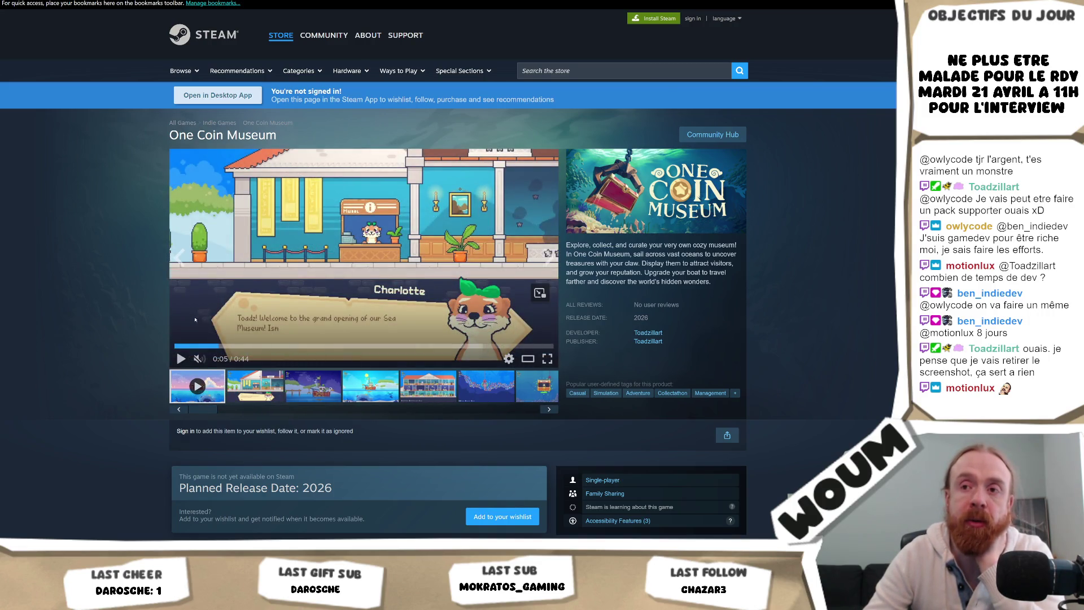
pyautogui.click(183, 349)
pyautogui.click(180, 358)
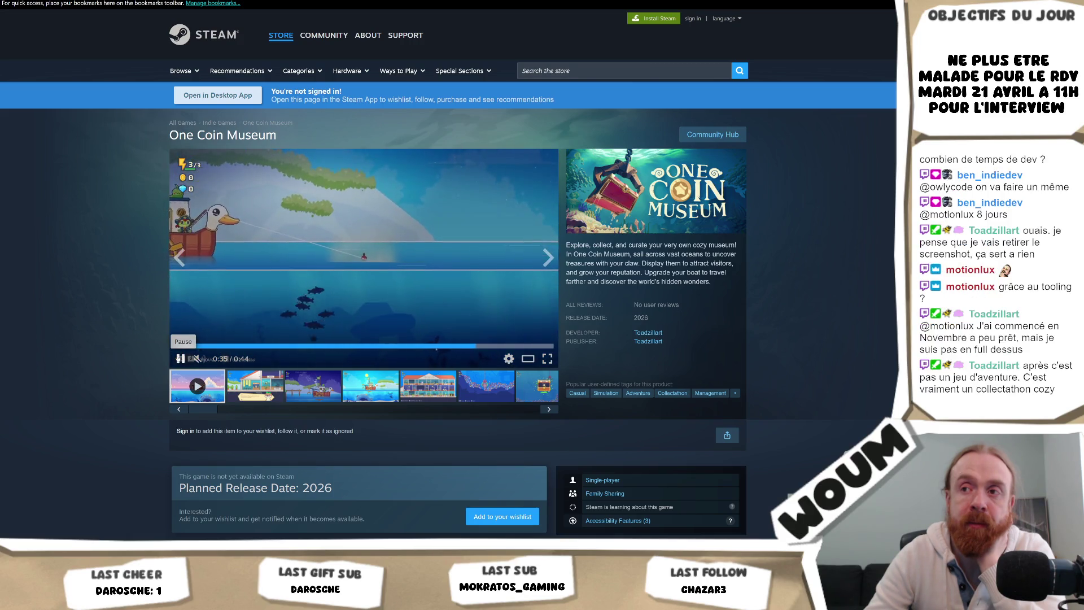
pyautogui.click(180, 358)
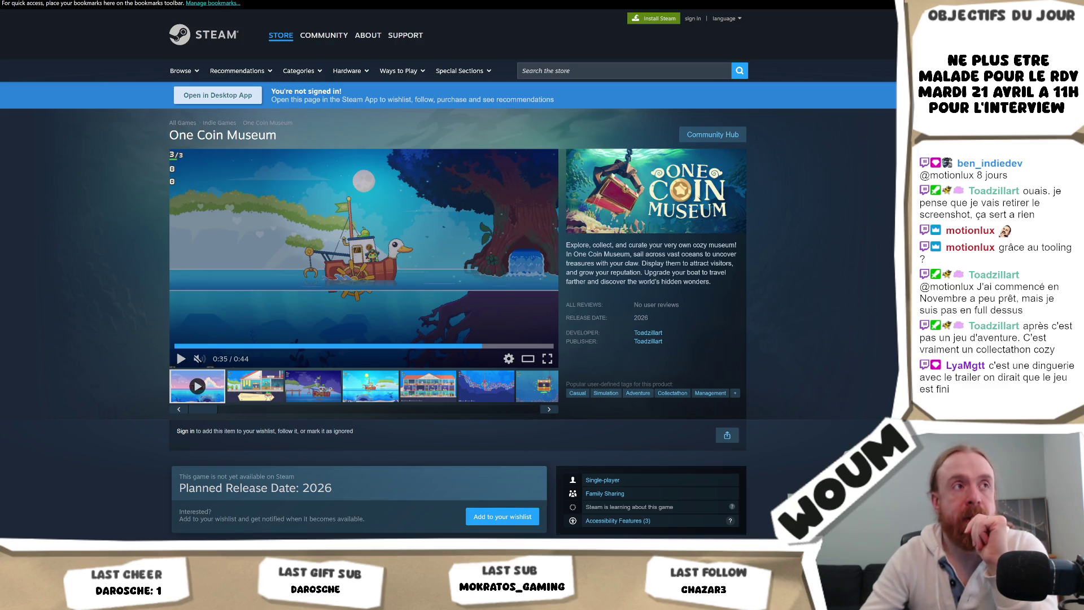
pyautogui.scroll(-3, 98, 446)
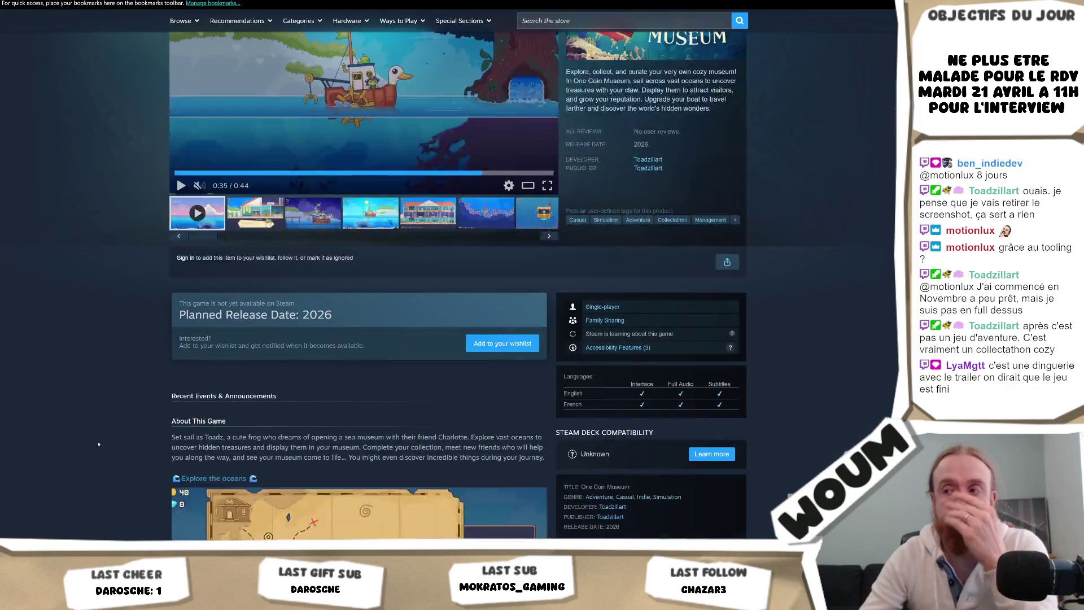
# - Scroll down About This Game to the Retrieve treasures and Build your museum sections
pyautogui.scroll(-2, 99, 444)
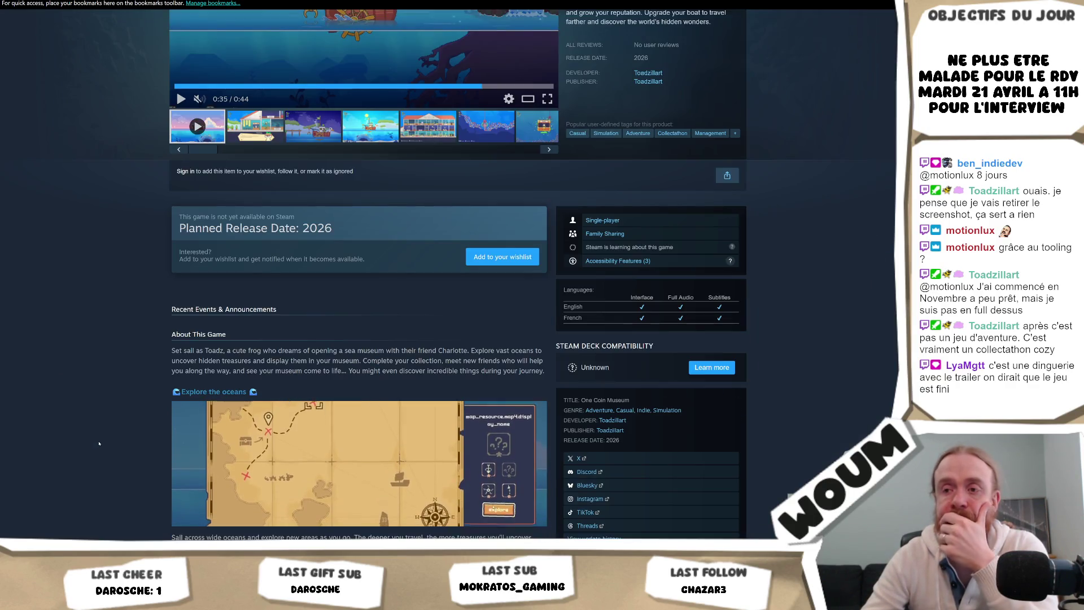
pyautogui.scroll(-2, 99, 443)
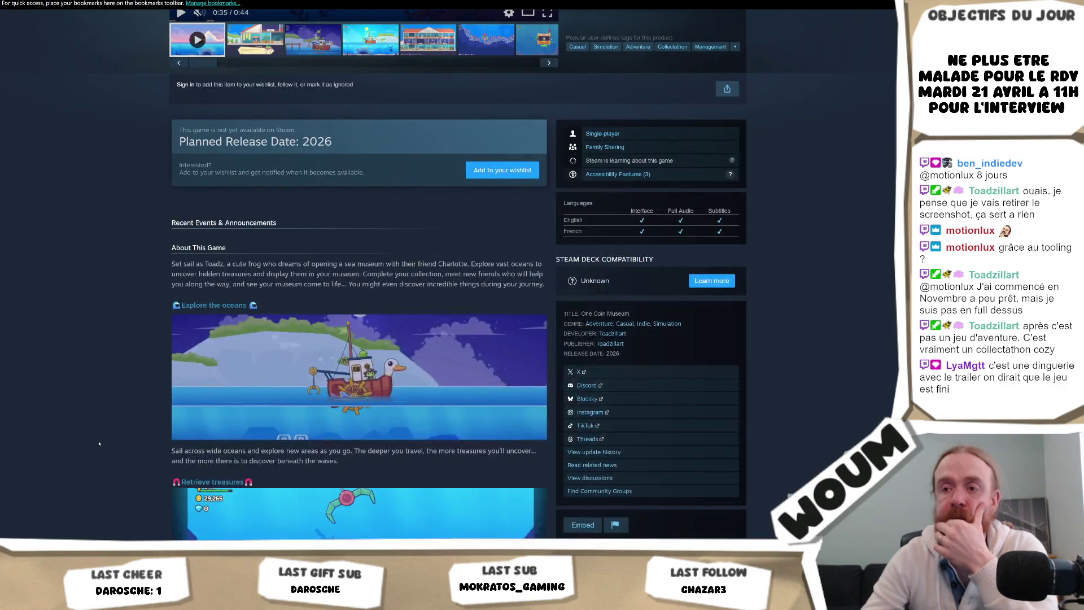
pyautogui.scroll(-2, 99, 443)
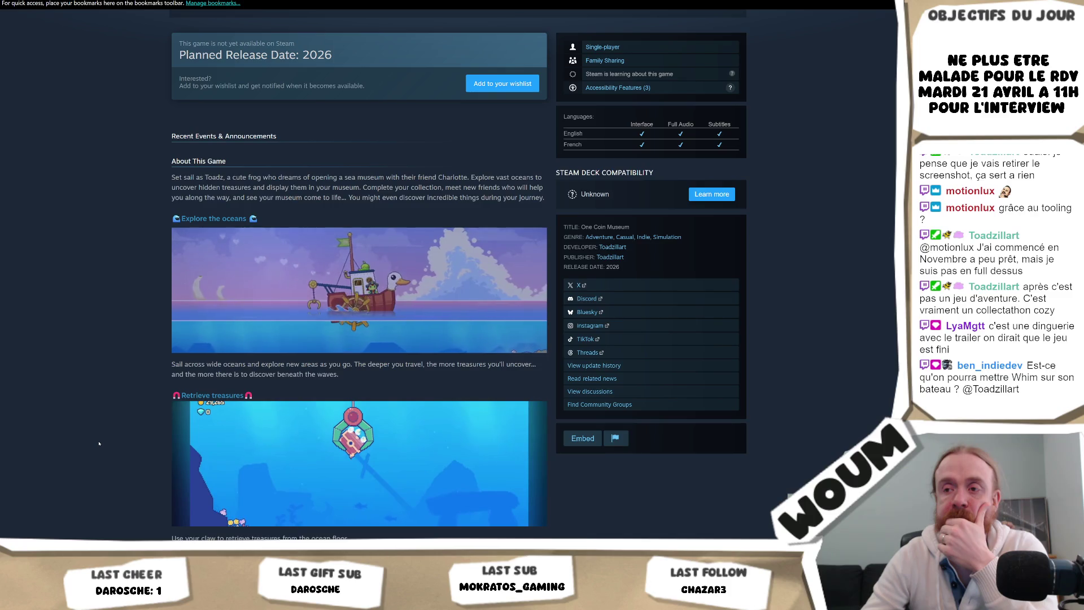
pyautogui.scroll(-2, 99, 443)
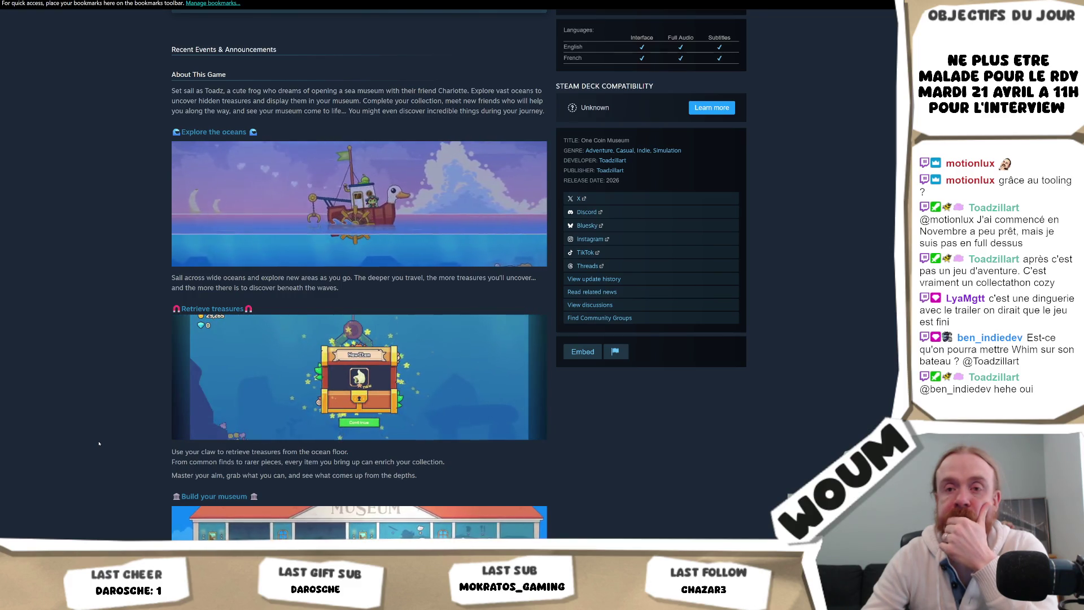
pyautogui.scroll(-3, 99, 444)
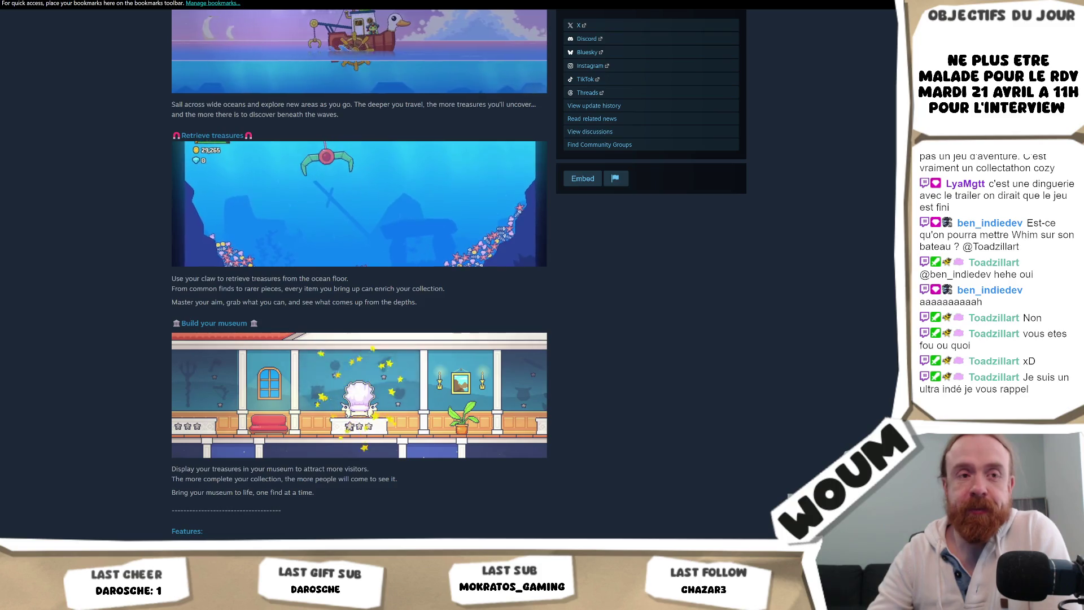
# - Switch to the DreadHavenV2 Unity project, then return to the Steam store page
pyautogui.moveTo(75, 598)
pyautogui.click(75, 506)
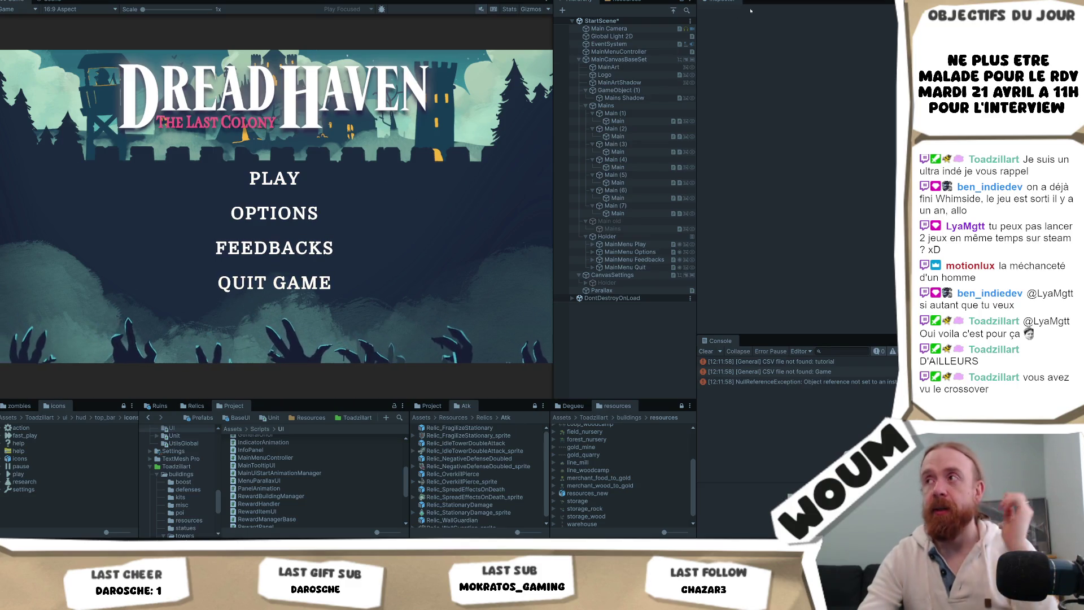
pyautogui.hotkey('alt', 'Tab')
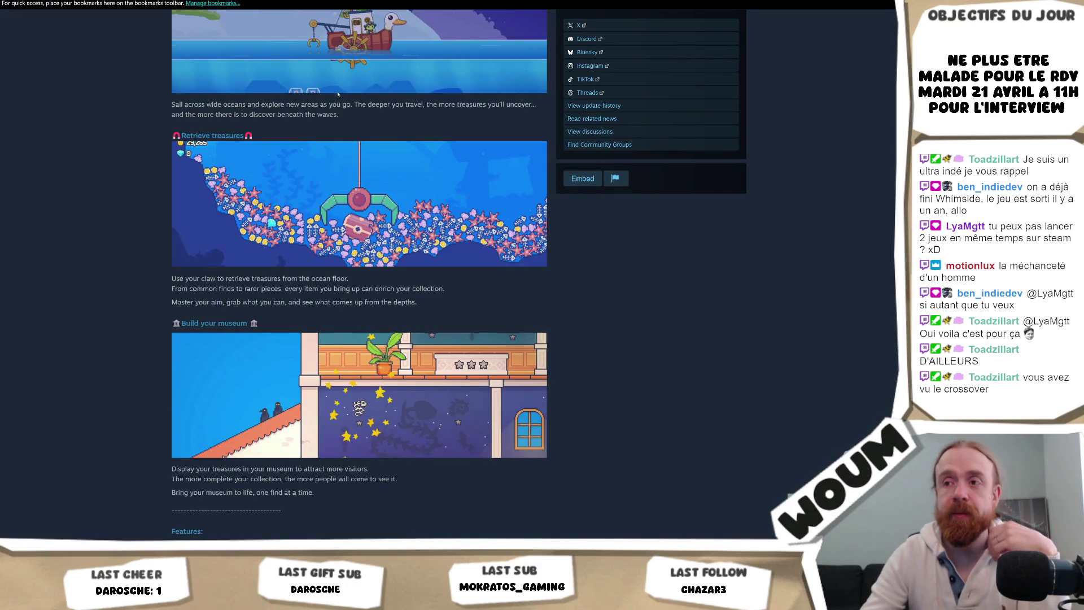
# - Resume the trailer from the top of the page and stop it at 0:42 of 0:44
pyautogui.scroll(15, 329, 336)
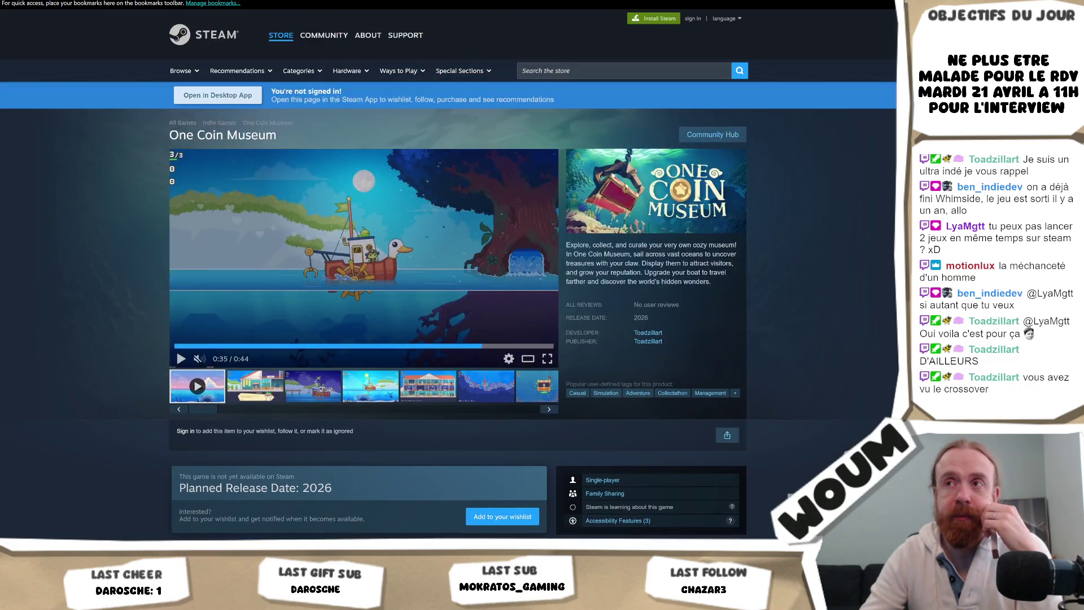
pyautogui.click(339, 302)
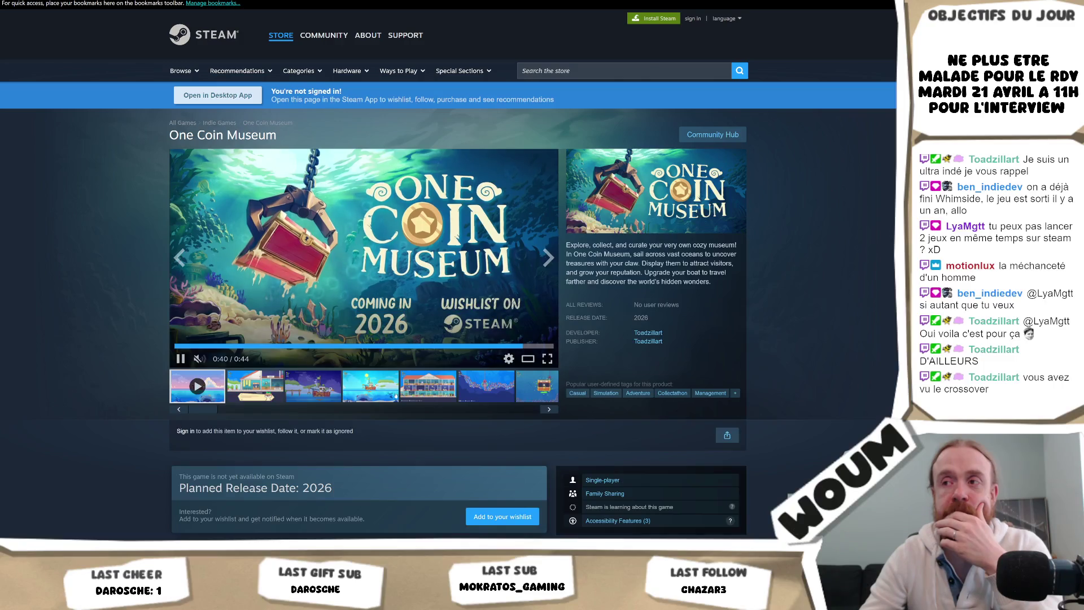
pyautogui.click(426, 200)
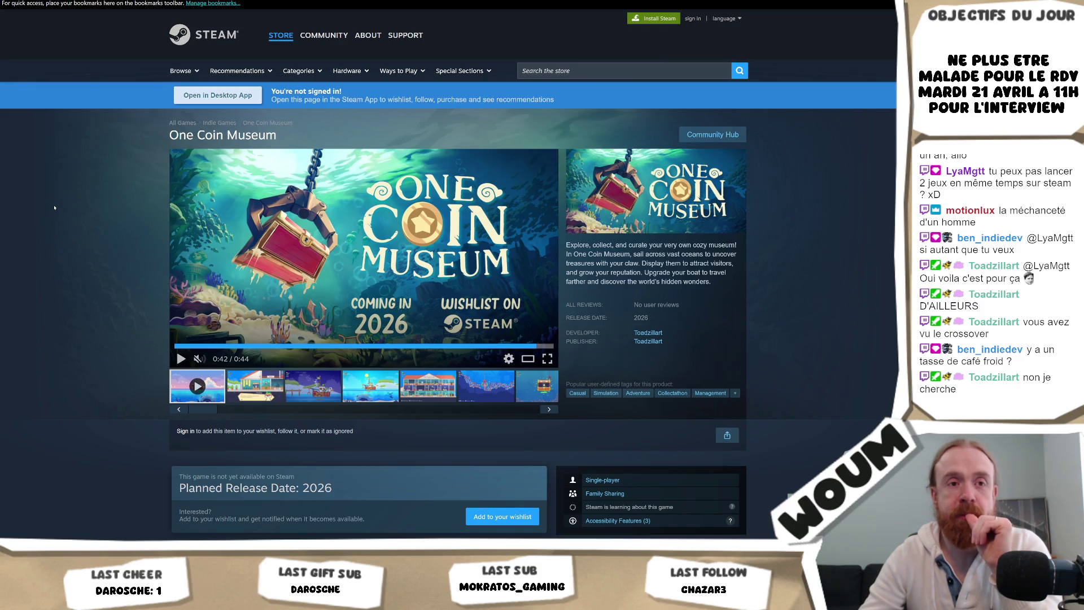
pyautogui.scroll(-6, 54, 207)
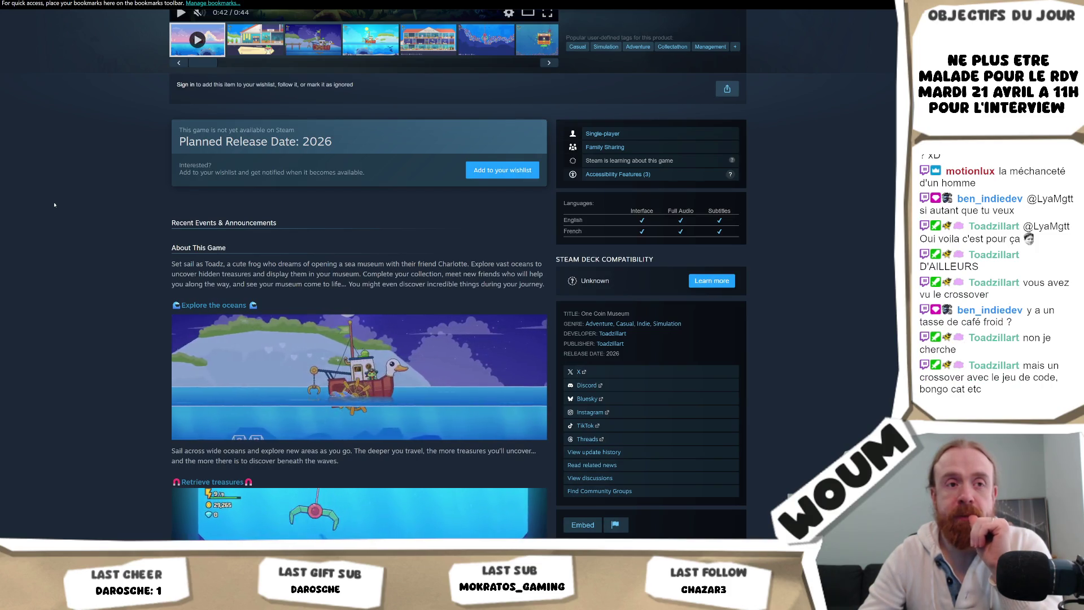
pyautogui.scroll(3, 54, 204)
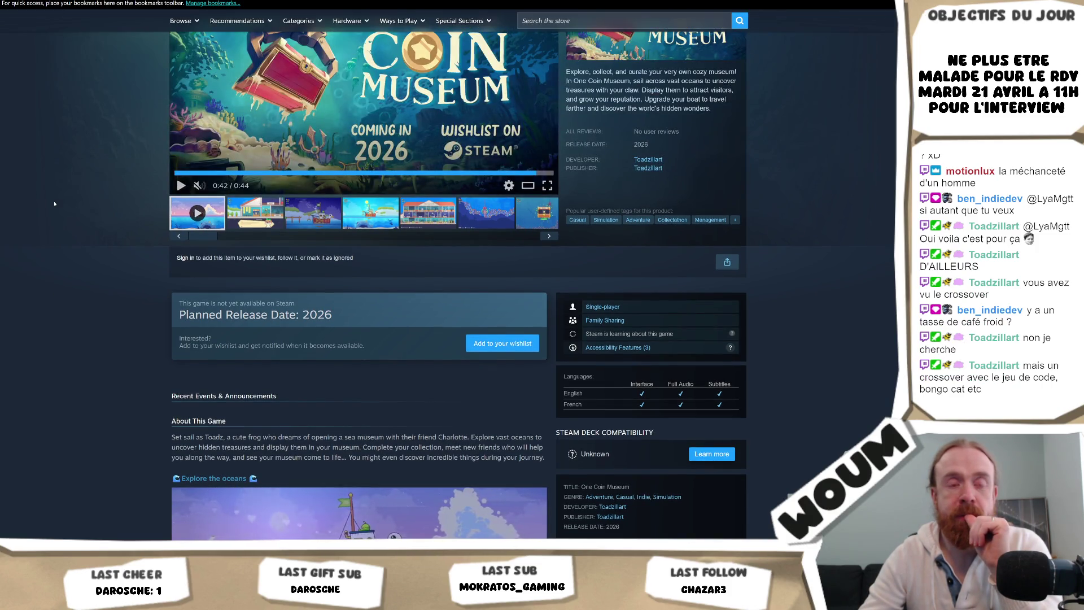
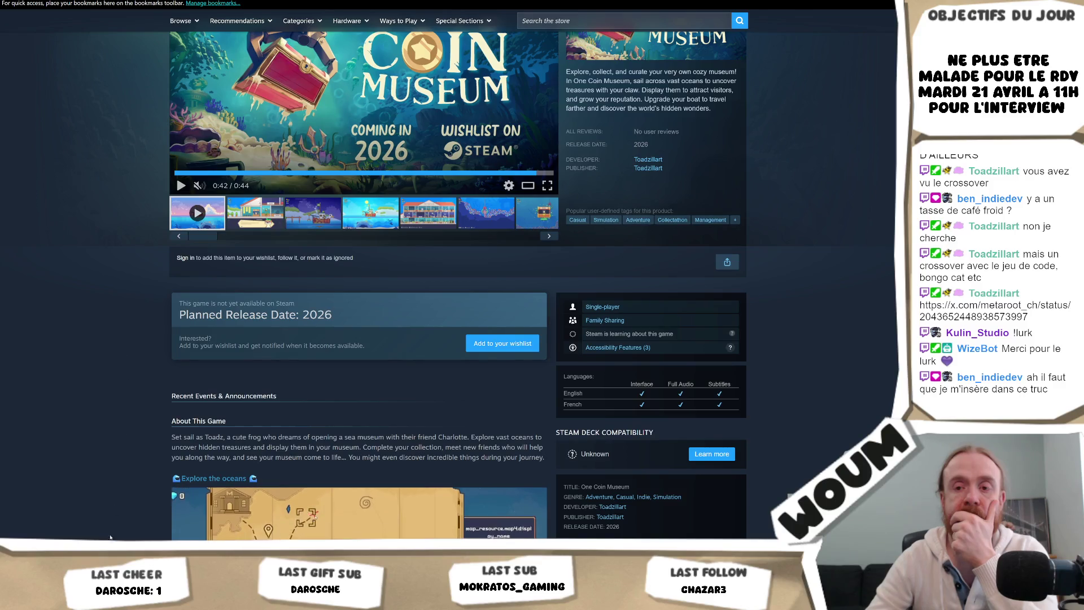
# - Scroll the One Coin Museum page through About This Game, Features and About the dev to System Requirements, then return to the top
pyautogui.moveTo(117, 598)
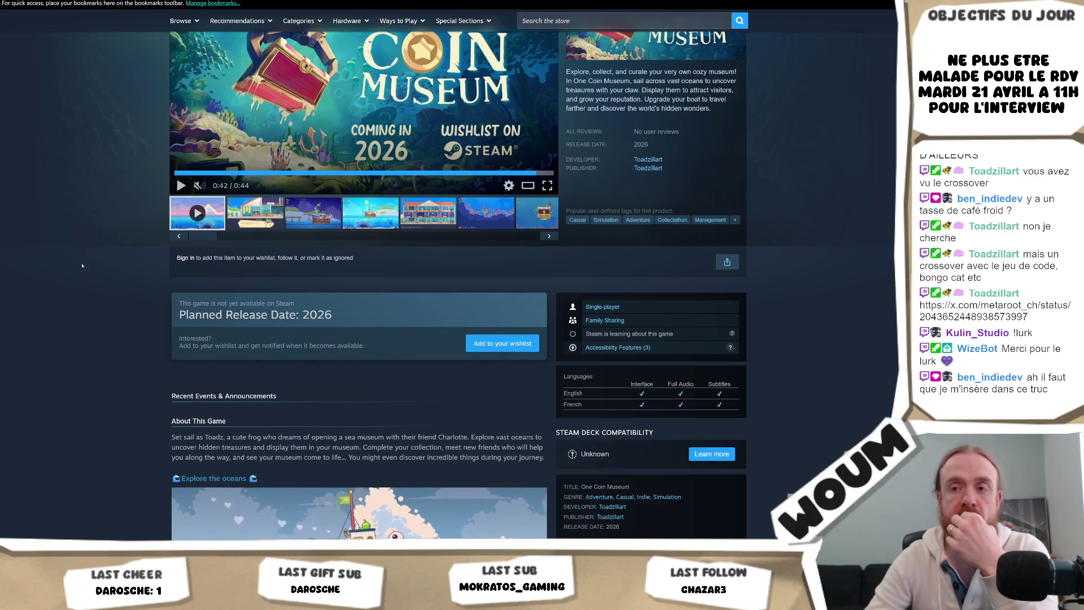
pyautogui.scroll(3, 80, 274)
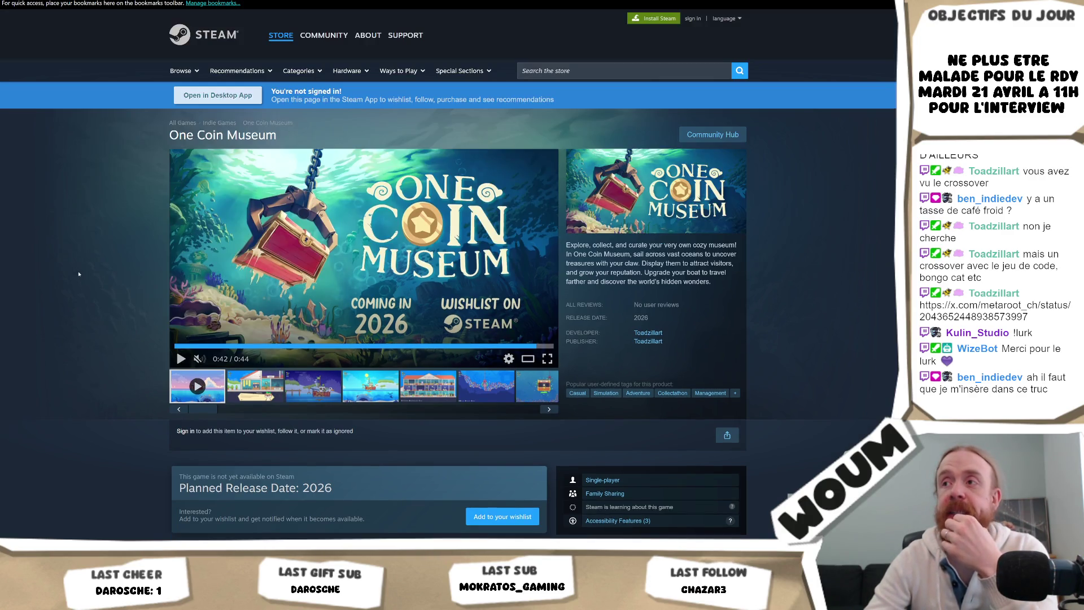
pyautogui.scroll(-5, 79, 275)
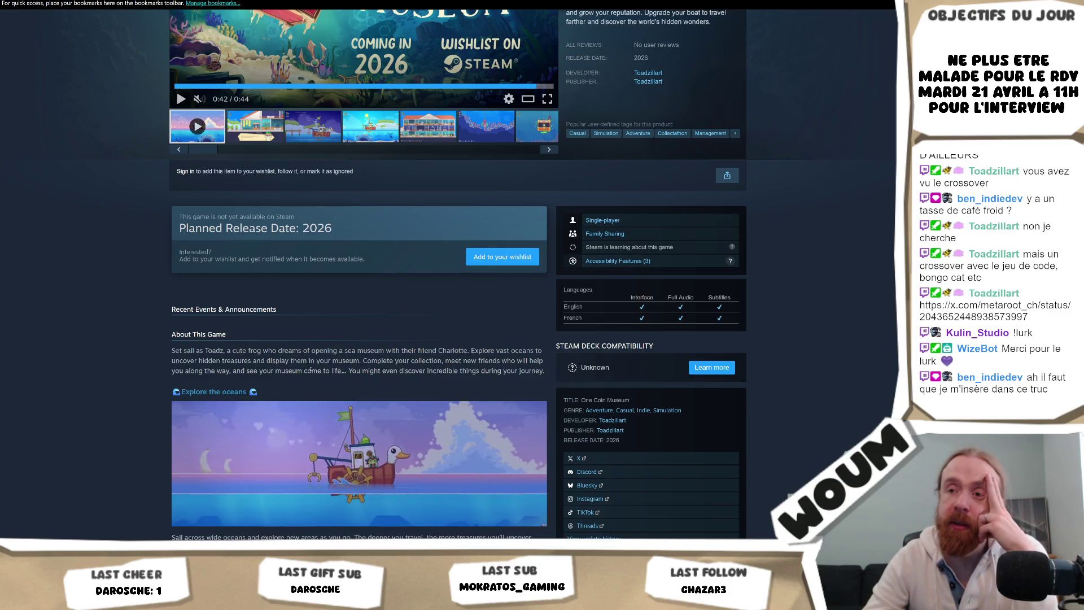
pyautogui.scroll(-2, 310, 370)
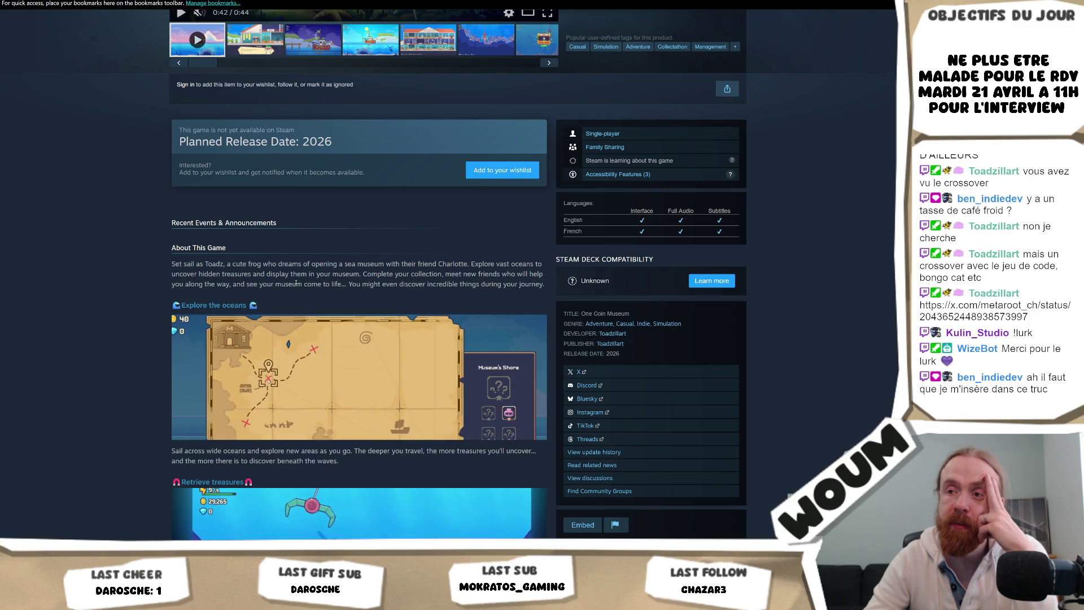
pyautogui.scroll(-3, 296, 283)
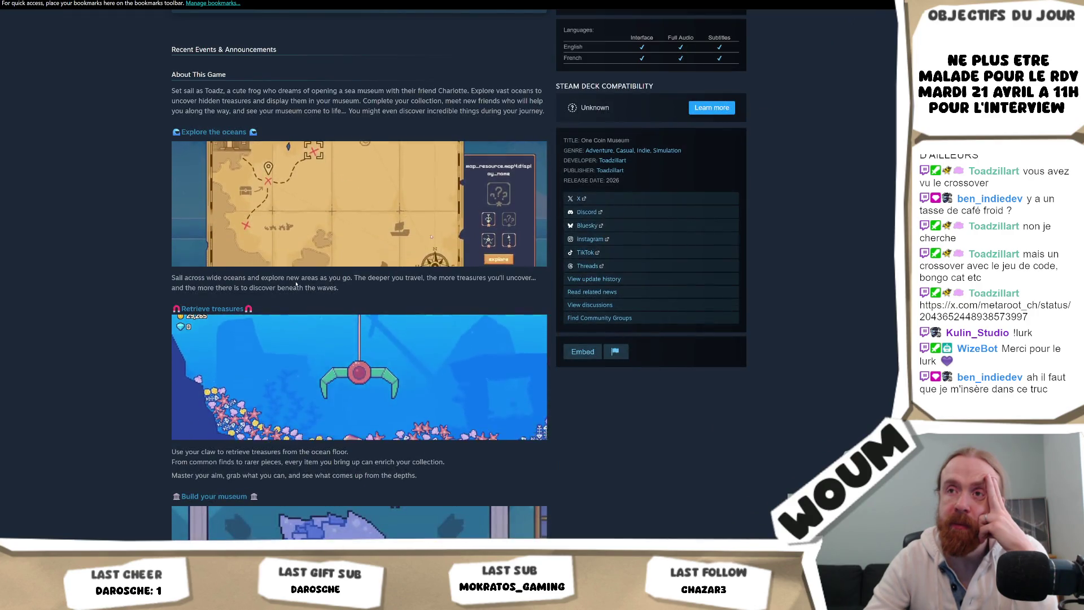
pyautogui.scroll(3, 299, 288)
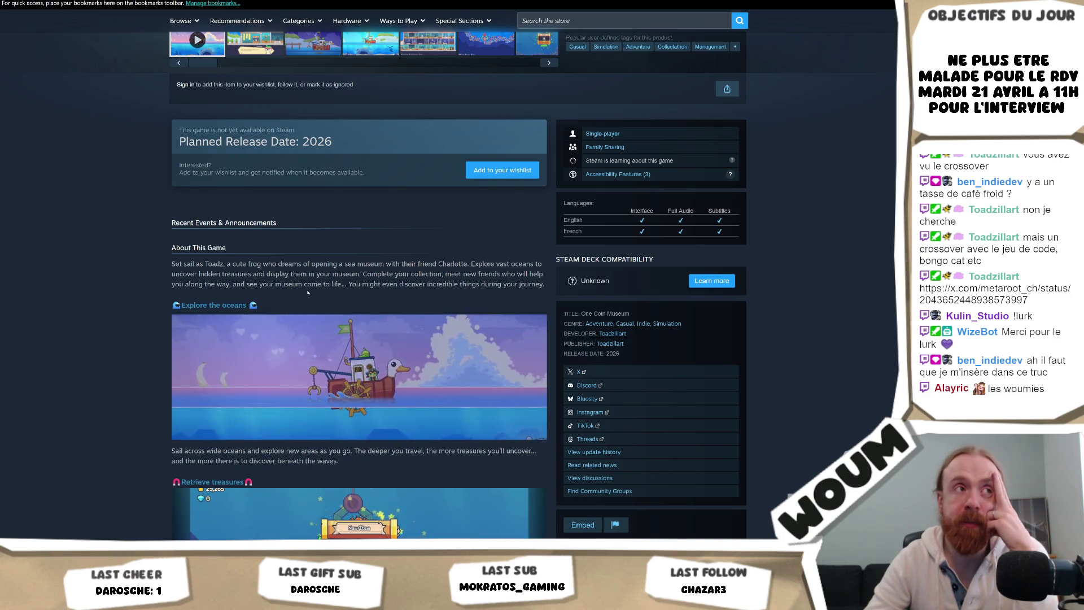
pyautogui.scroll(-8, 308, 292)
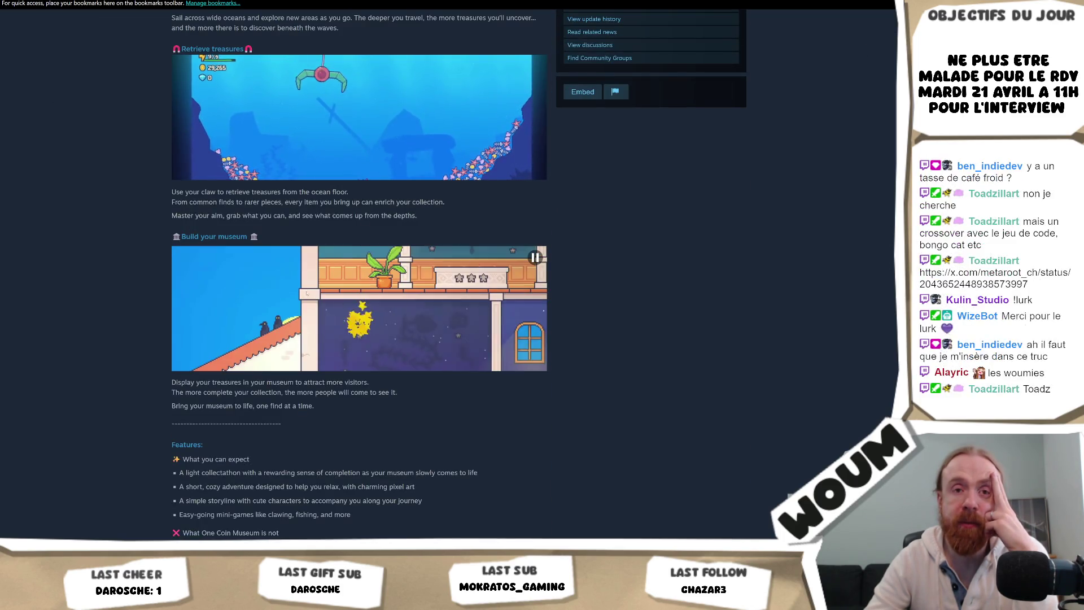
pyautogui.scroll(-2, 320, 413)
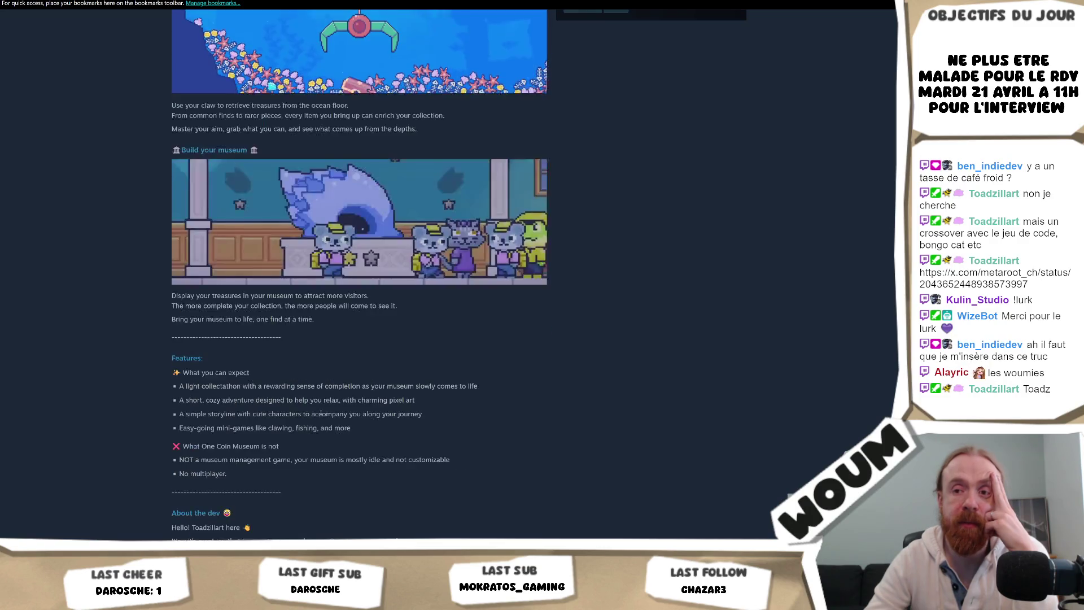
pyautogui.scroll(-3, 324, 399)
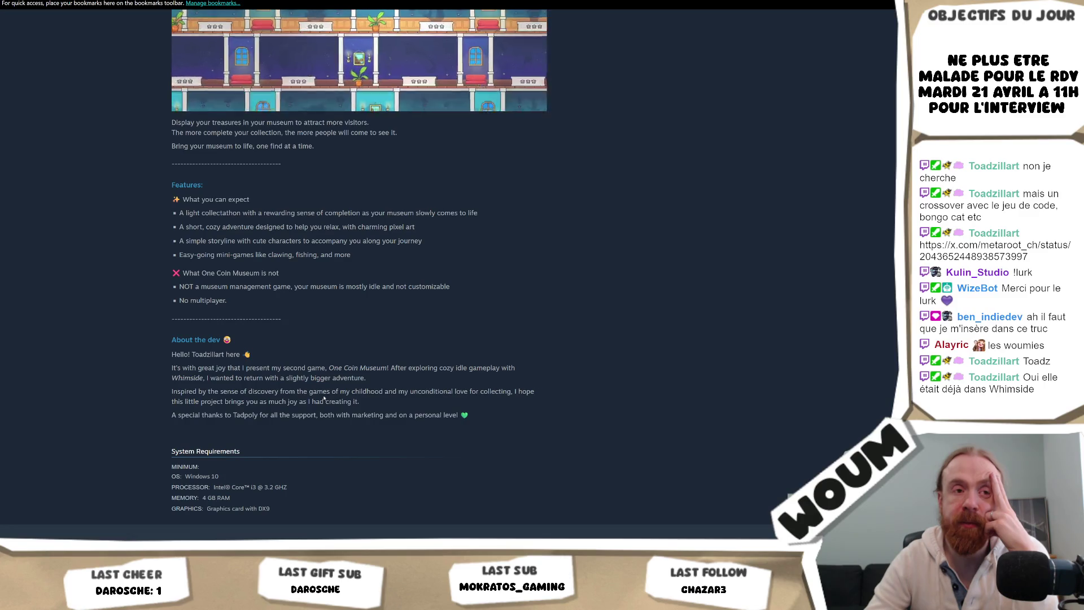
pyautogui.press('Home')
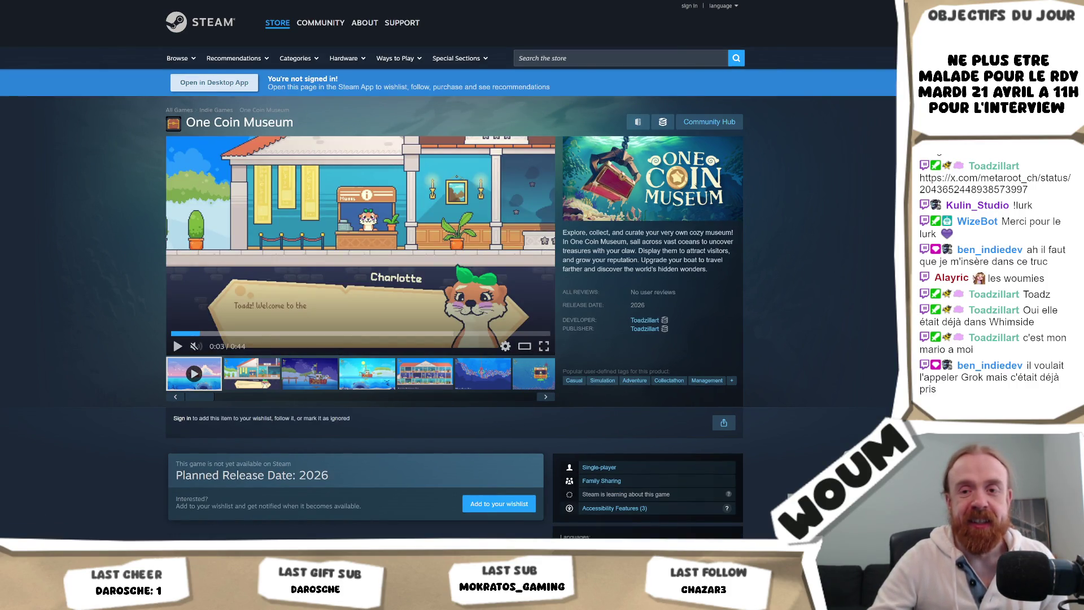
# - Switch to the Unity editor, then return to the One Coin Museum store page in Chrome
pyautogui.click(56, 491)
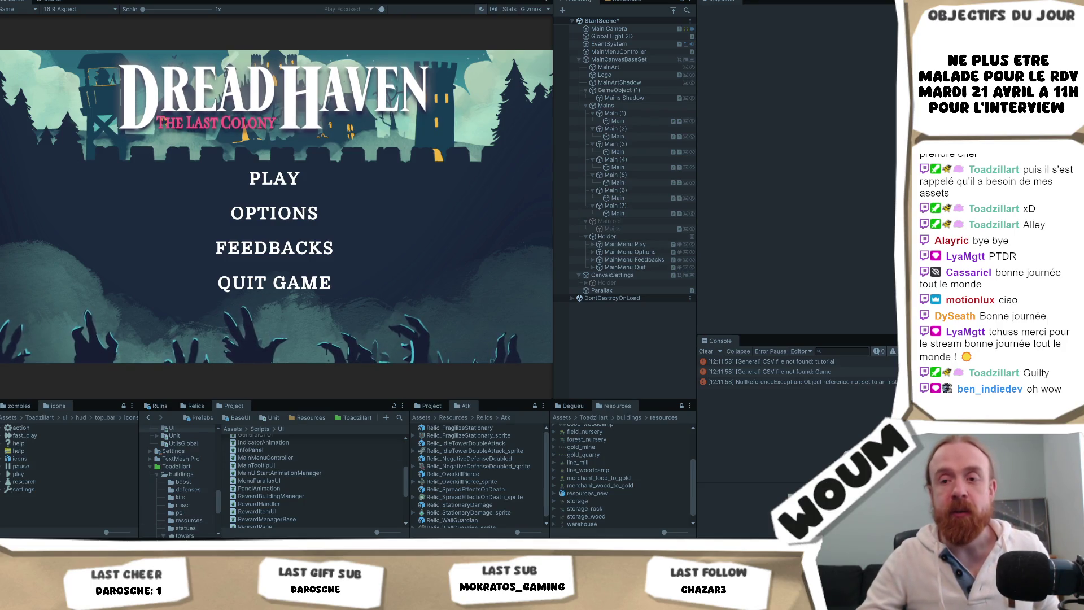
pyautogui.moveTo(118, 545)
pyautogui.click(129, 495)
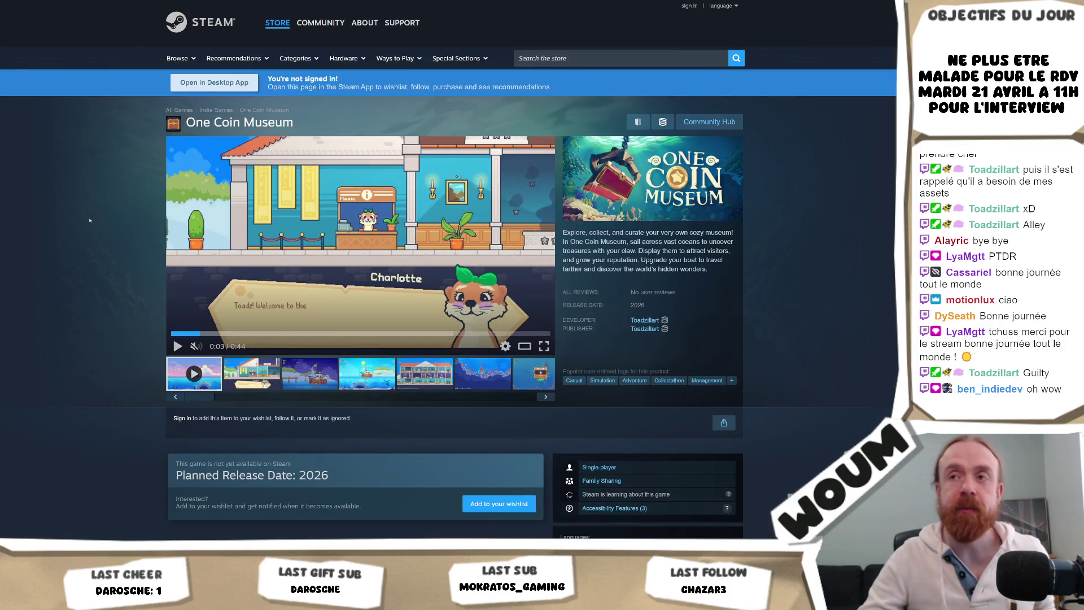
# - Start the One Coin Museum trailer and expand it to fullscreen
pyautogui.click(202, 273)
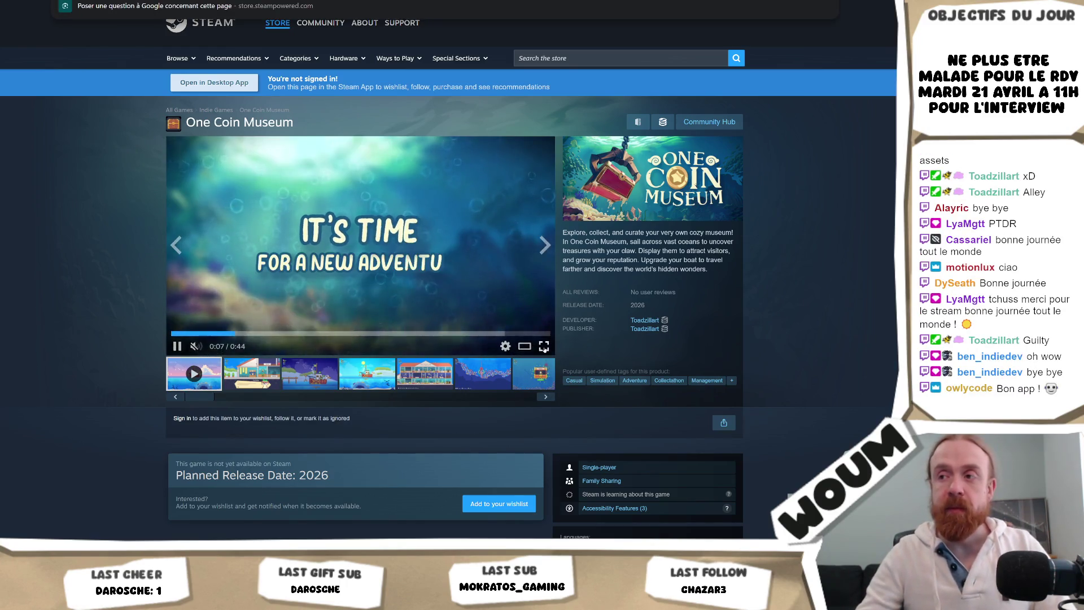
pyautogui.click(544, 346)
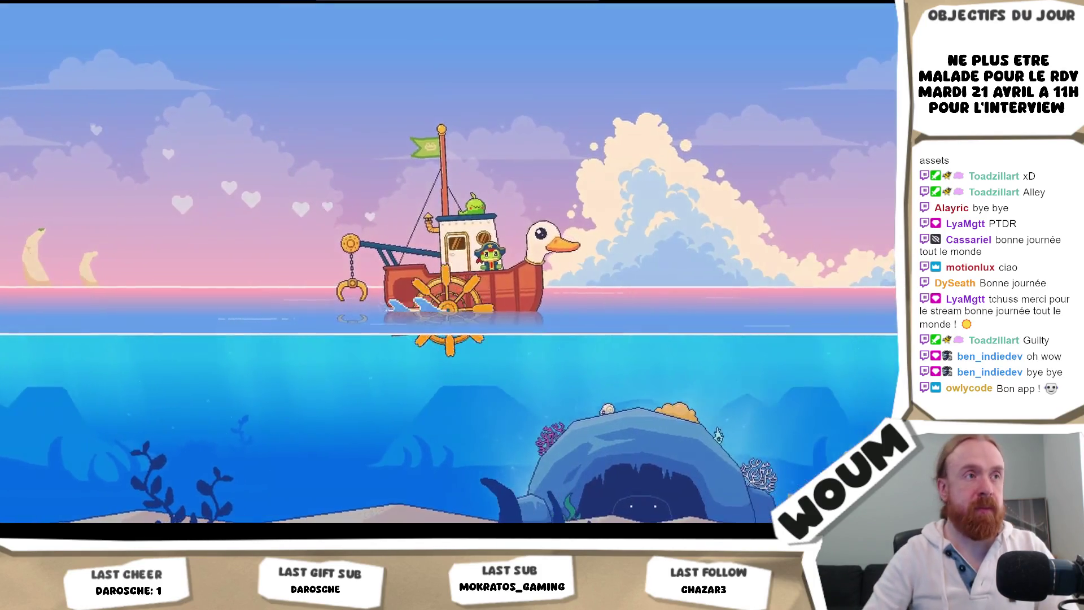